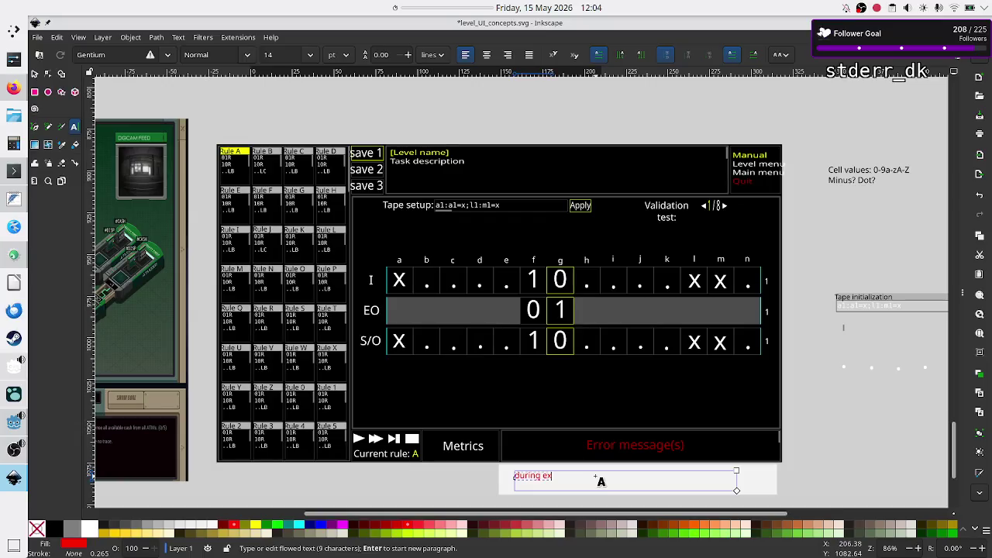
# Type the note 'execution/play disable clicking error line and jumping to respective rule/line nr.'.
pyautogui.write('ecution/p')
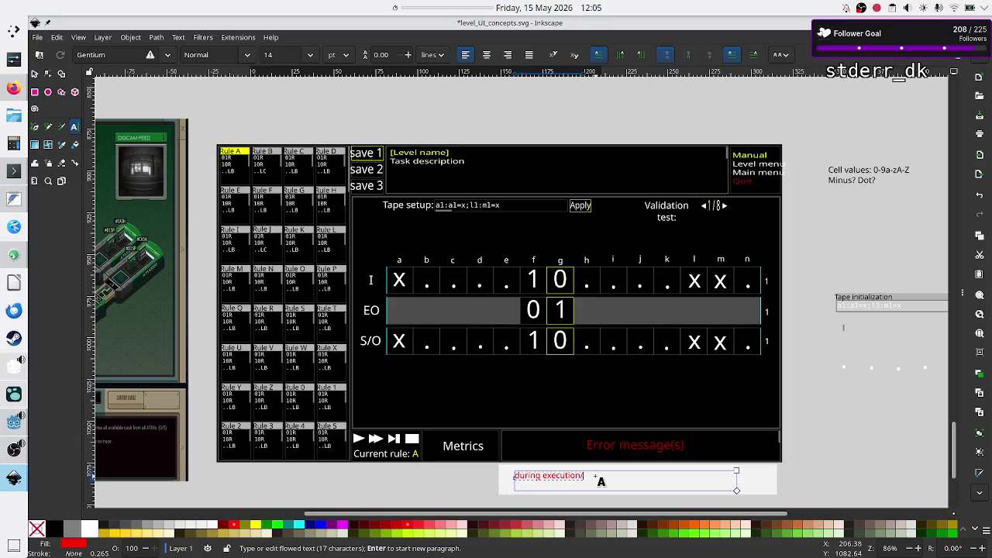
pyautogui.write('lay ')
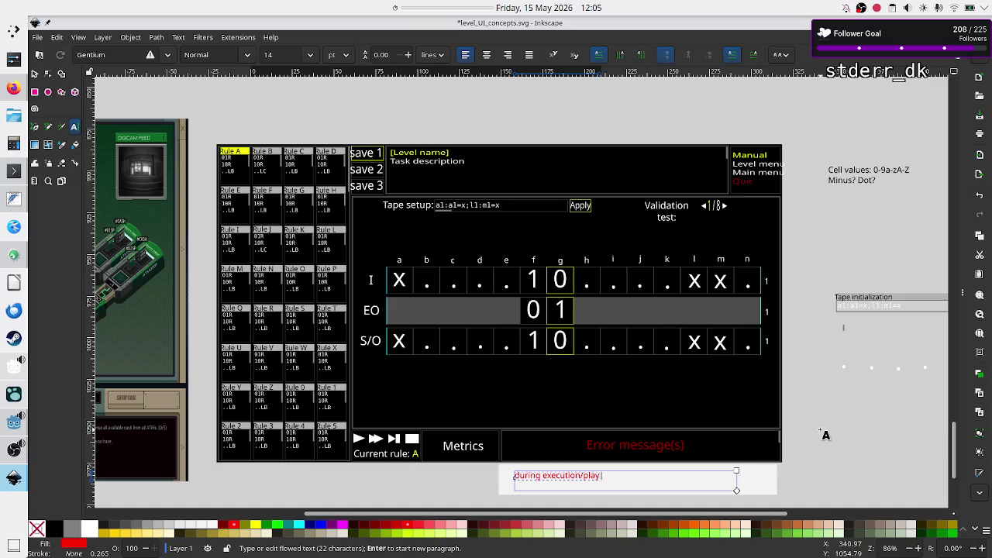
pyautogui.write('disable ')
pyautogui.write('click')
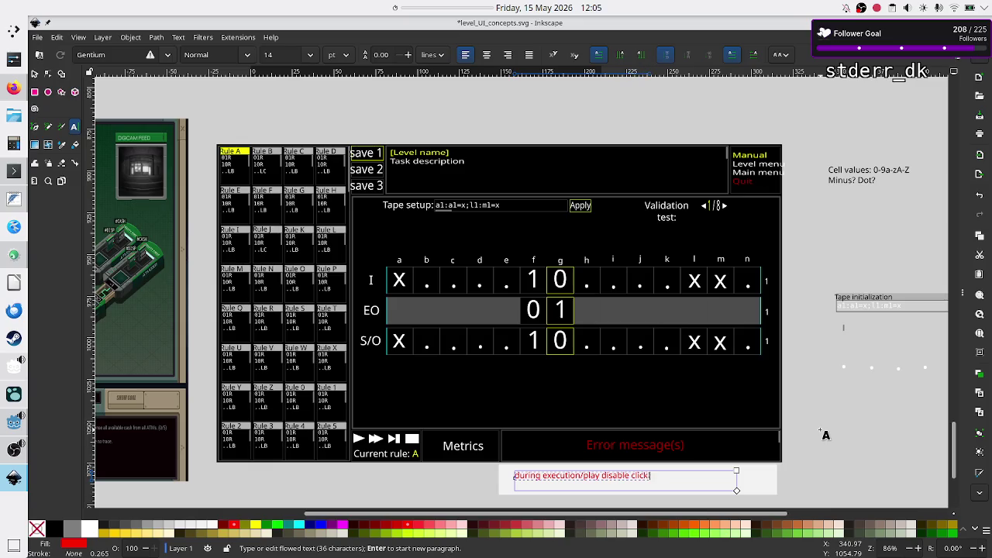
pyautogui.write('ing error')
pyautogui.write(' line and ju')
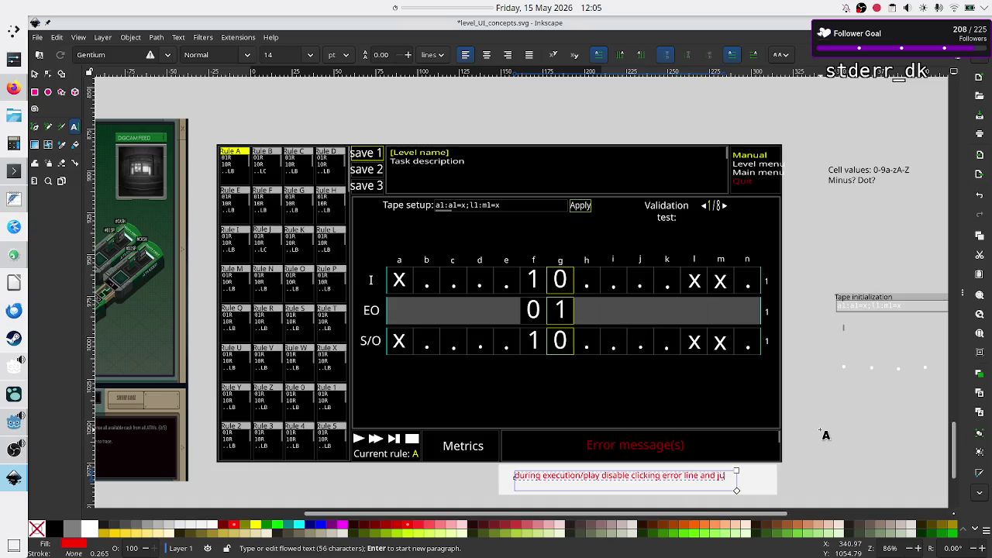
pyautogui.write('mping to r')
pyautogui.write('espec')
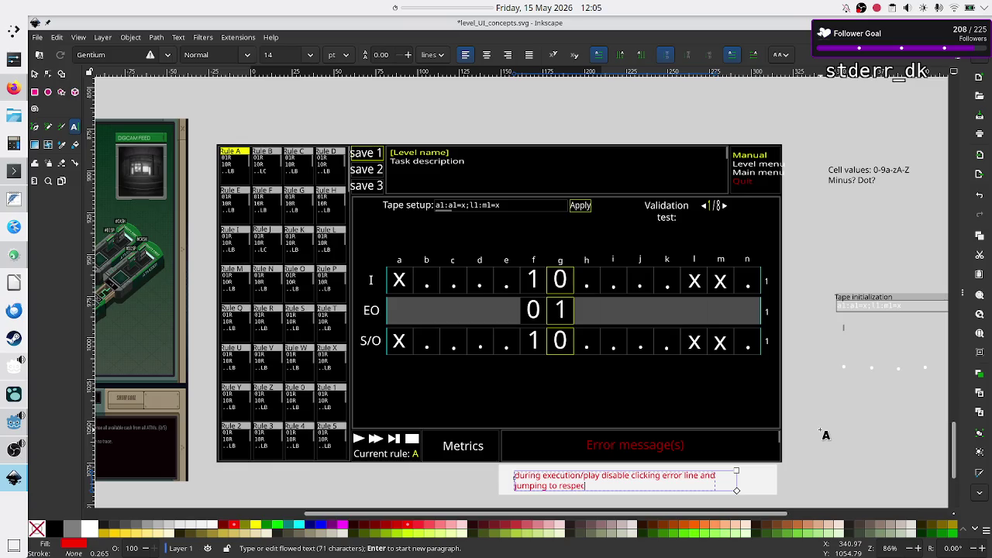
pyautogui.write('tive rul')
pyautogui.write('e/line nr')
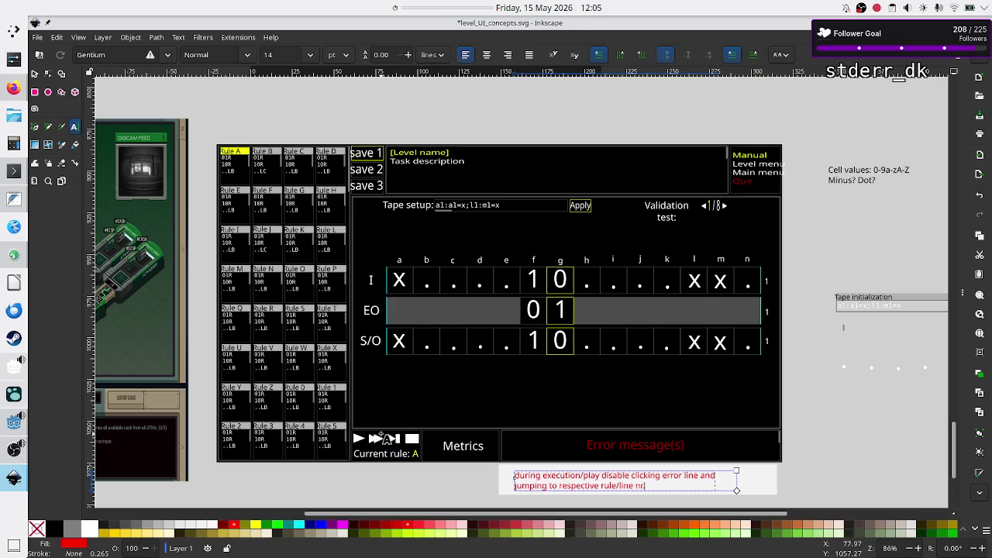
pyautogui.write('.')
pyautogui.write('.')
# Select the pale box behind the note, then clear all of the red note's text.
pyautogui.click(35, 74)
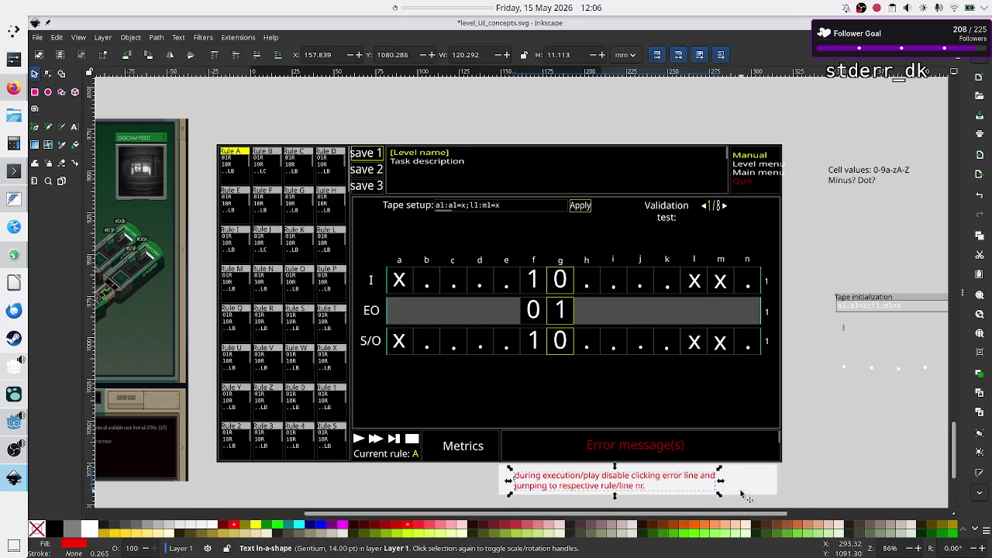
pyautogui.click(659, 491)
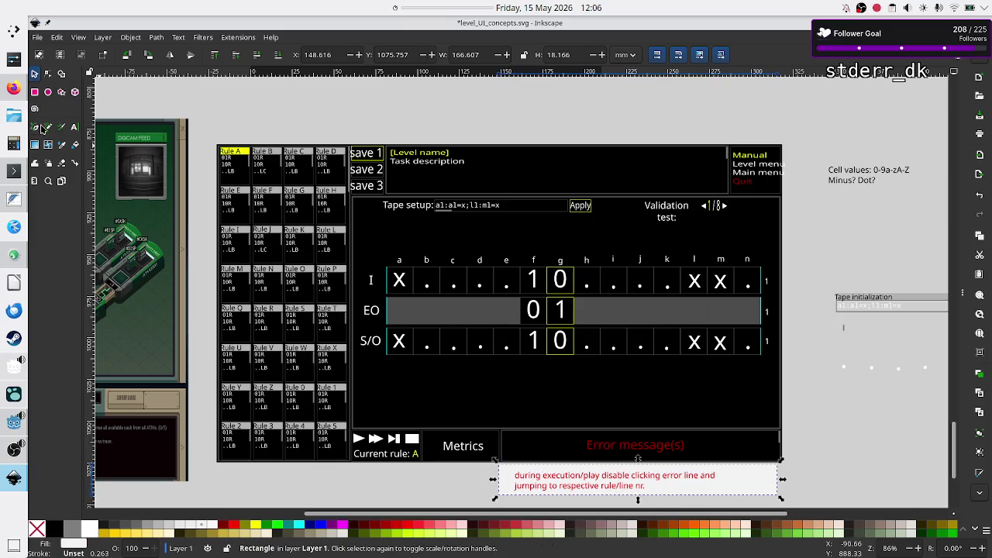
pyautogui.click(74, 127)
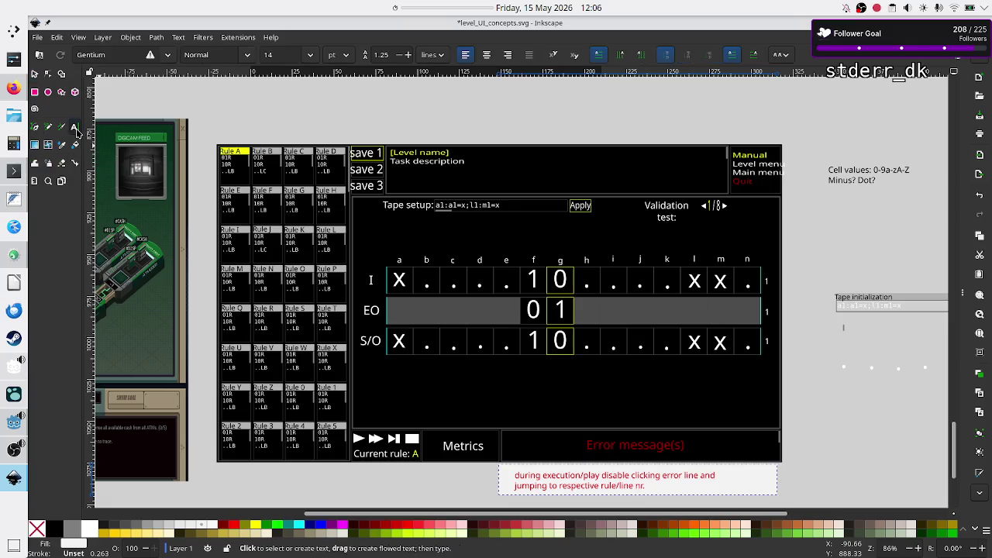
pyautogui.click(641, 486)
pyautogui.click(640, 486)
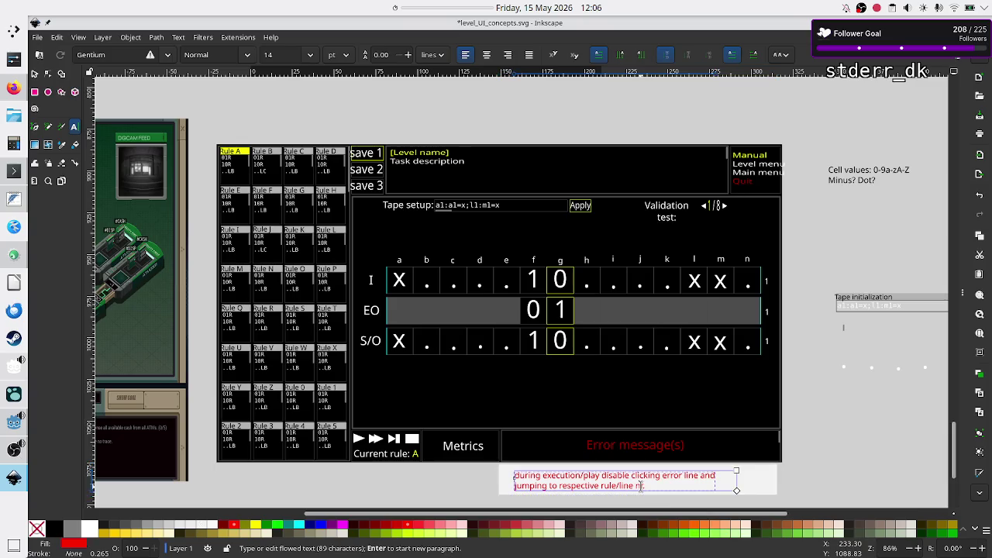
pyautogui.hotkey('ctrl', 'a')
pyautogui.press('BackSpace')
# Type the new note: execution stops when it hits an error, then enables error-line click highlighting.
pyautogui.write('the mom')
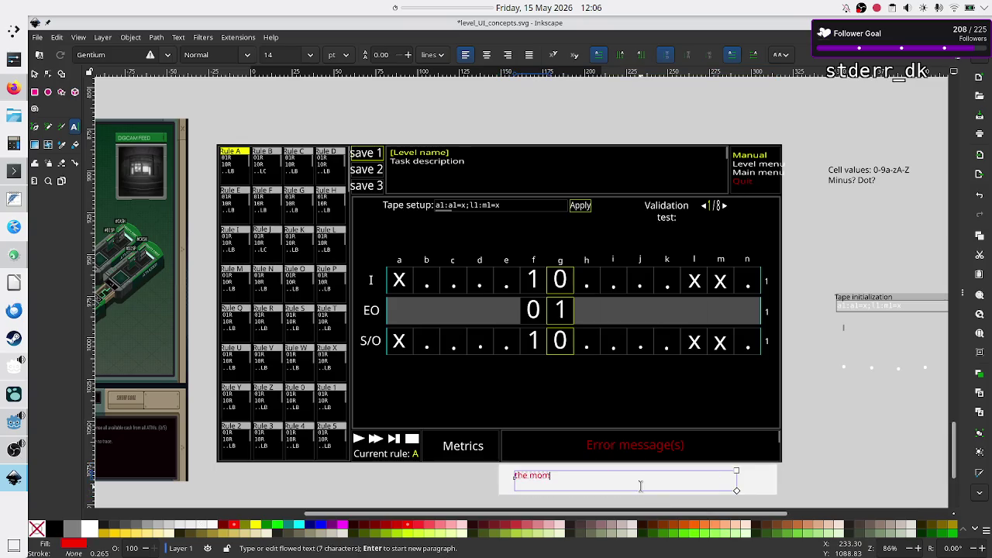
pyautogui.write('ent the')
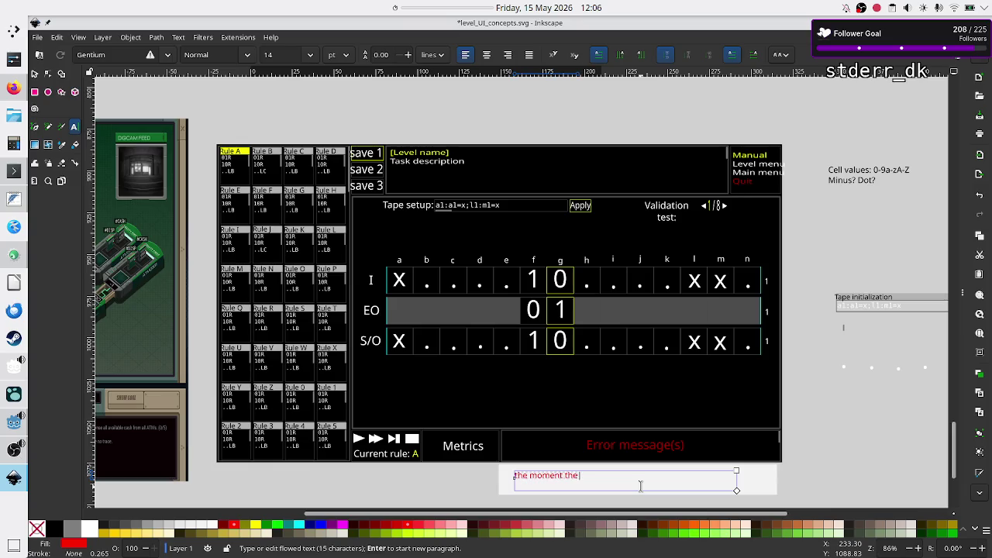
pyautogui.write(' e')
pyautogui.write('xecu')
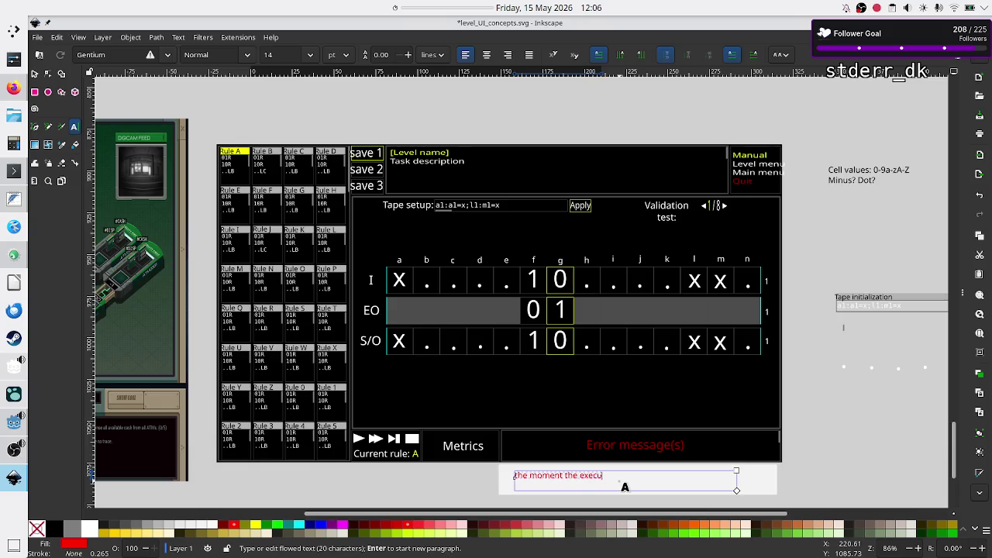
pyautogui.write('tion:')
pyautogui.write(' hits an')
pyautogui.write(' error, it')
pyautogui.write(' stops)')
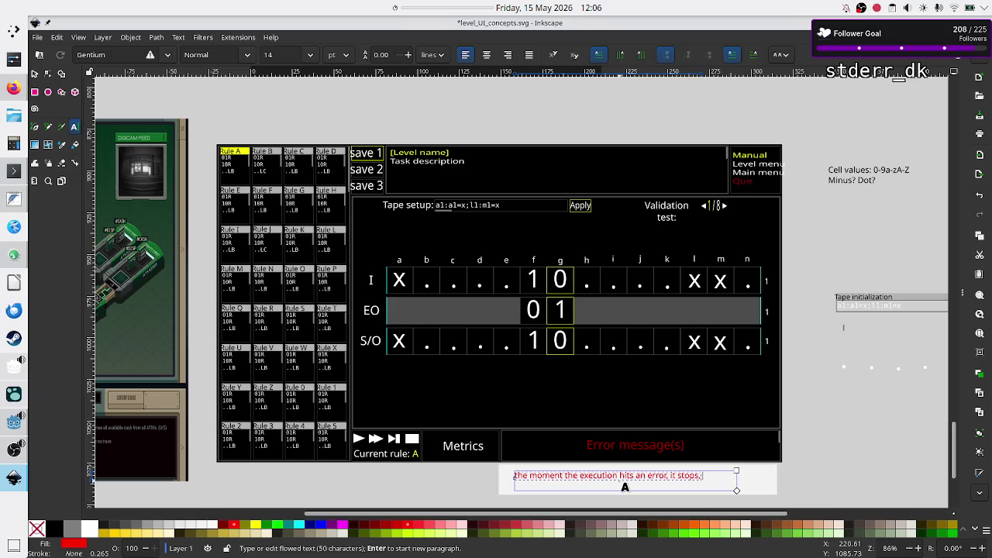
pyautogui.write(' t')
pyautogui.write('hen')
pyautogui.write(' enables e')
pyautogui.write('rror')
pyautogui.write(' line')
pyautogui.write('click ')
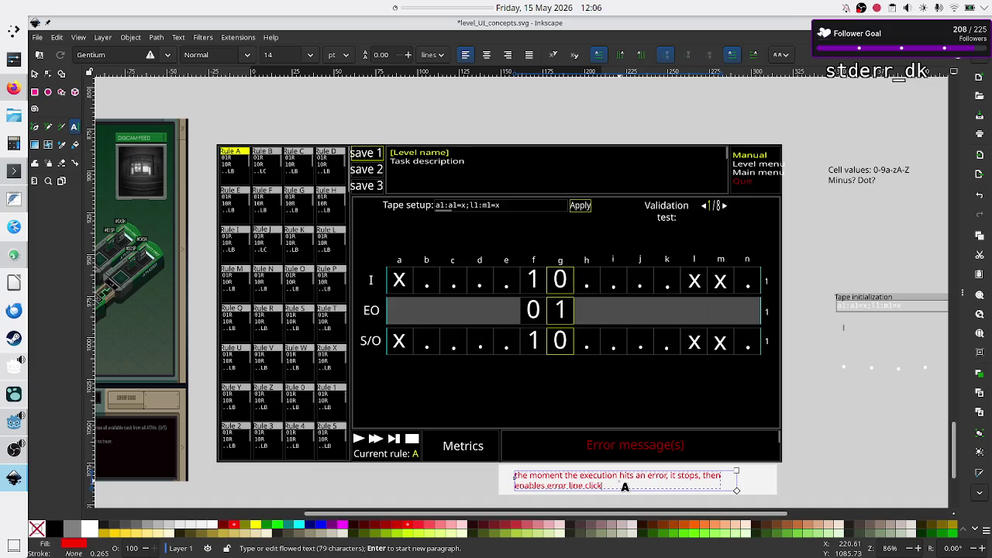
pyautogui.write('which ')
pyautogui.write('hi')
pyautogui.write('ghli')
pyautogui.write('ght ')
pyautogui.write('the se')
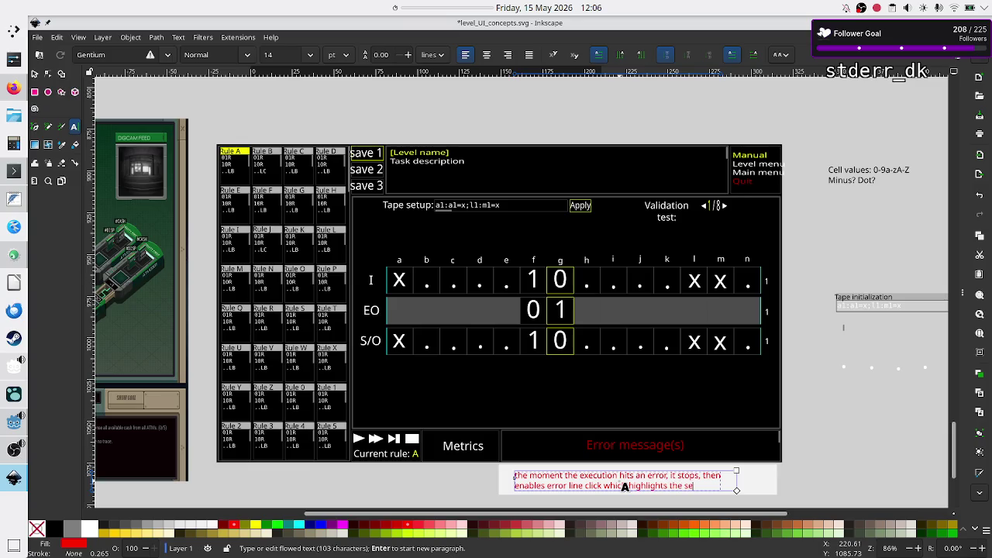
pyautogui.write('ction/')
pyautogui.write('line')
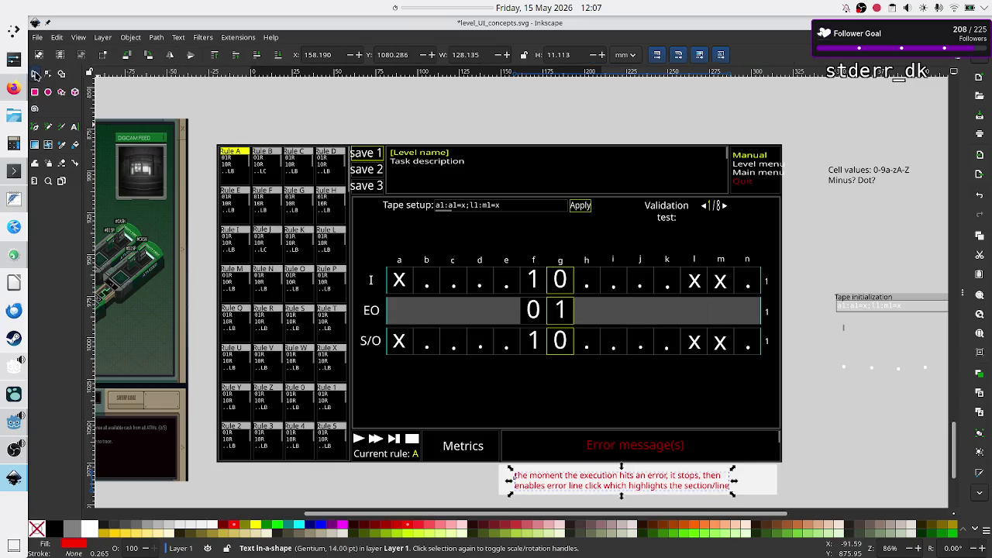
# Deselect the rewritten note and save level_UI_concepts.svg.
pyautogui.click(34, 74)
pyautogui.click(851, 464)
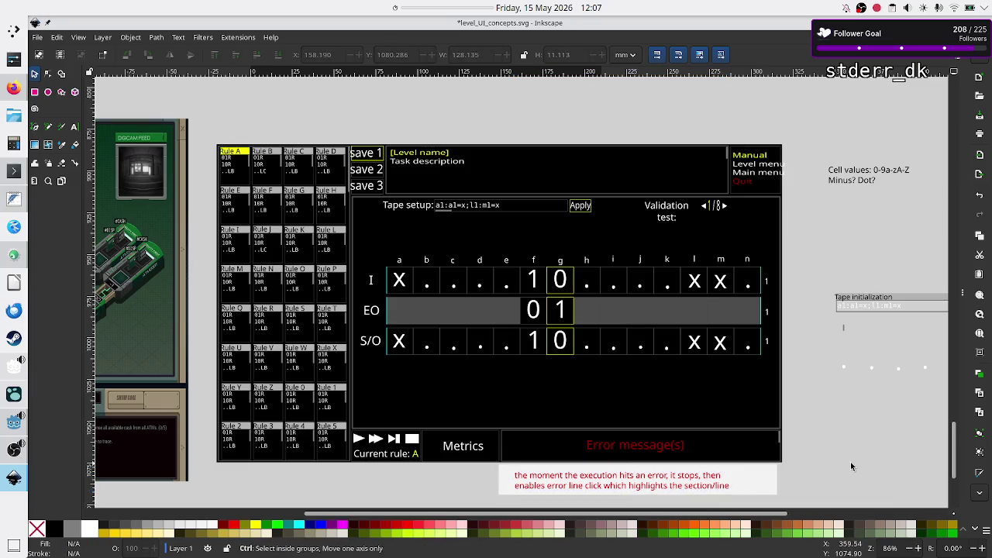
pyautogui.hotkey('ctrl', 's')
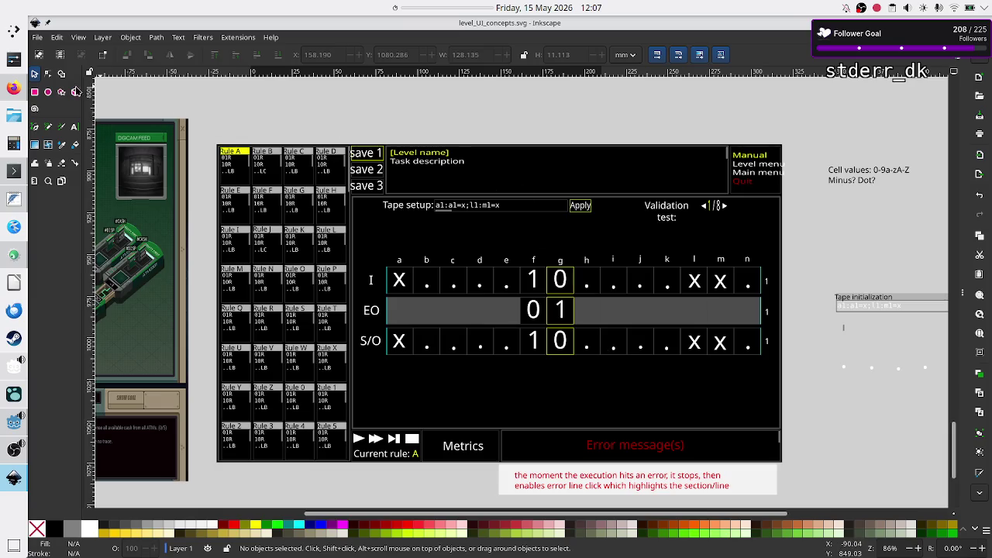
pyautogui.click(35, 92)
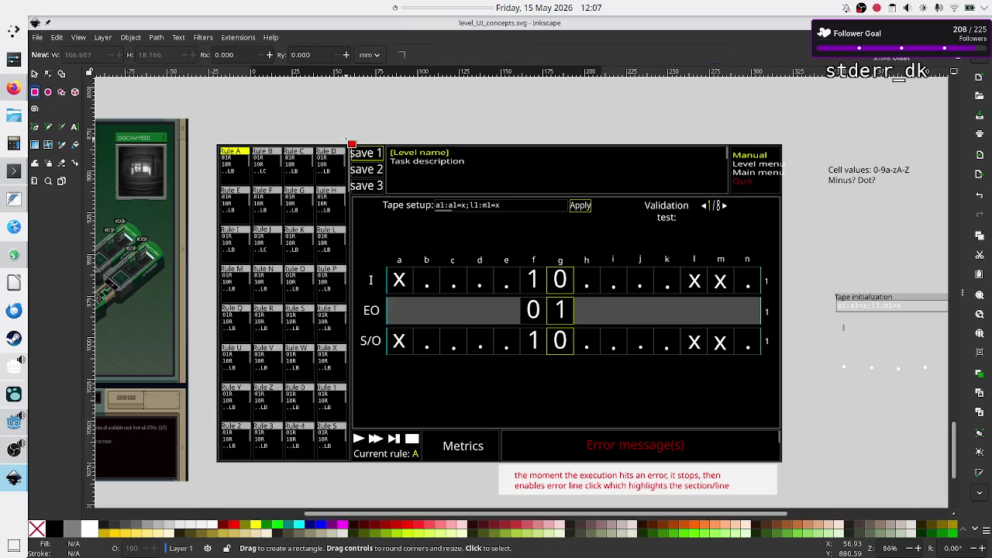
# Draw a tall very-light-grey rectangle and move it onto the rule grid's top-right corner.
pyautogui.moveTo(344, 129); pyautogui.dragTo(383, 200)
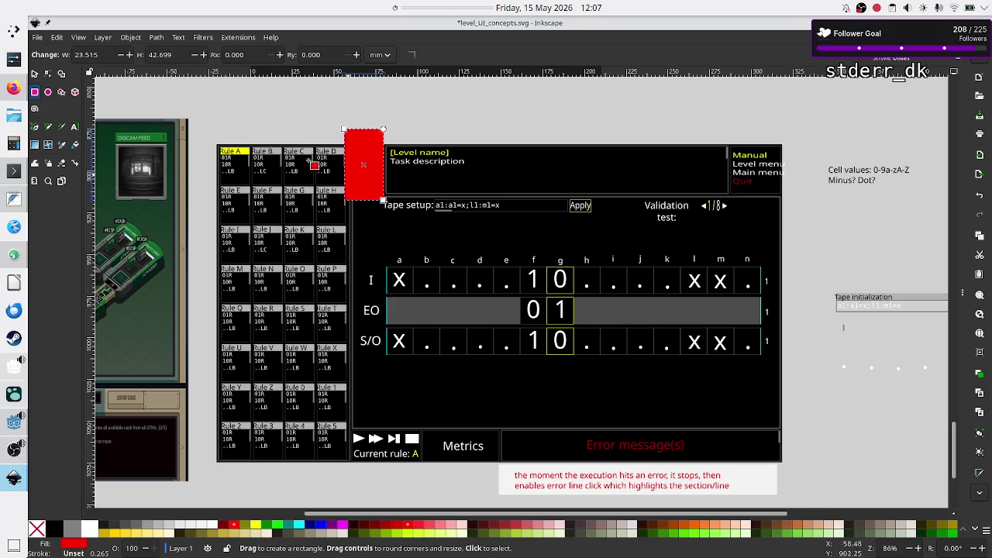
pyautogui.click(207, 527)
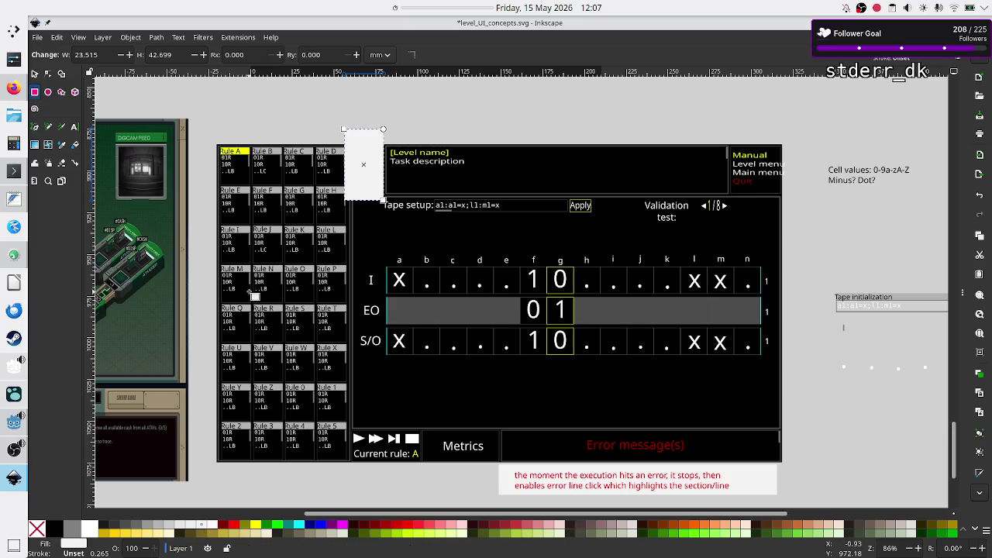
pyautogui.click(35, 74)
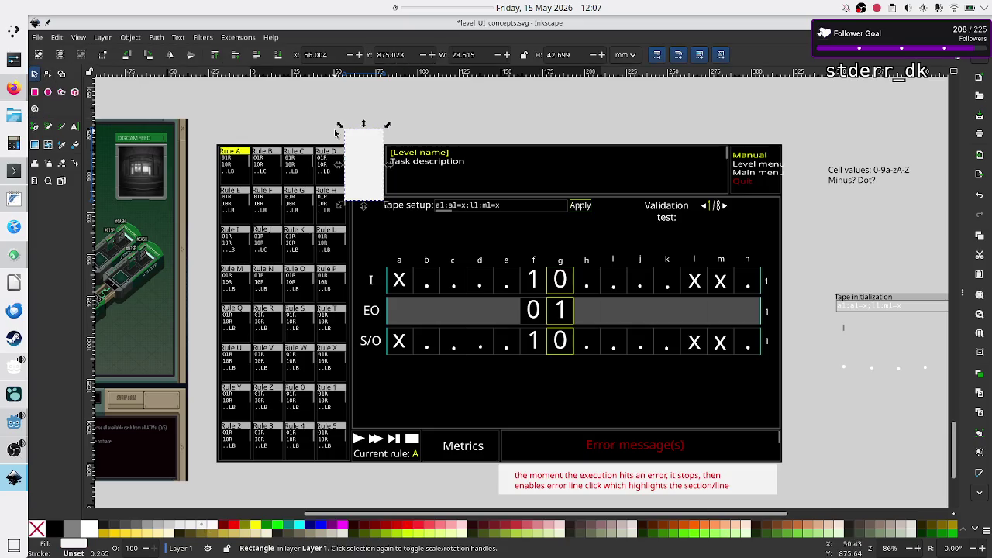
pyautogui.moveTo(371, 170); pyautogui.dragTo(313, 116)
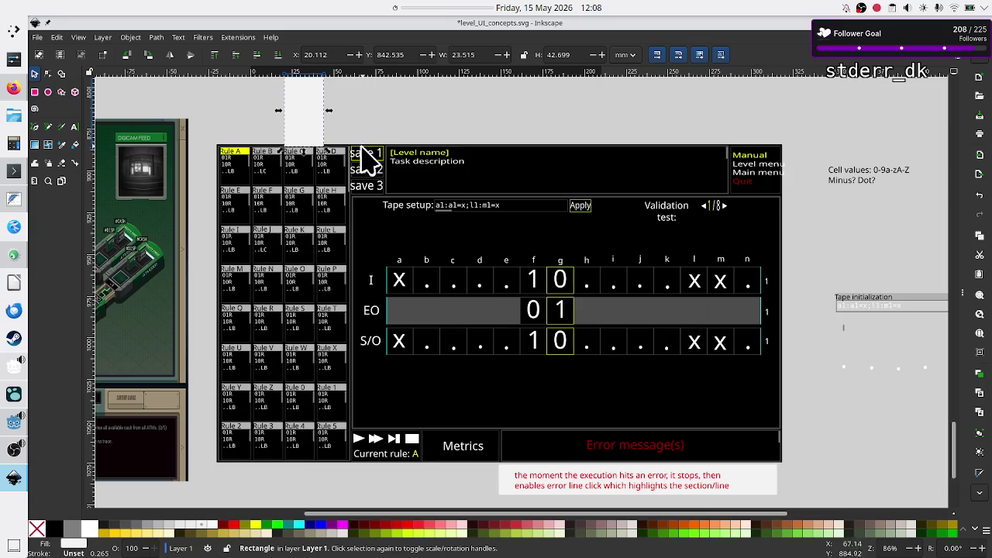
pyautogui.moveTo(315, 126); pyautogui.dragTo(346, 179)
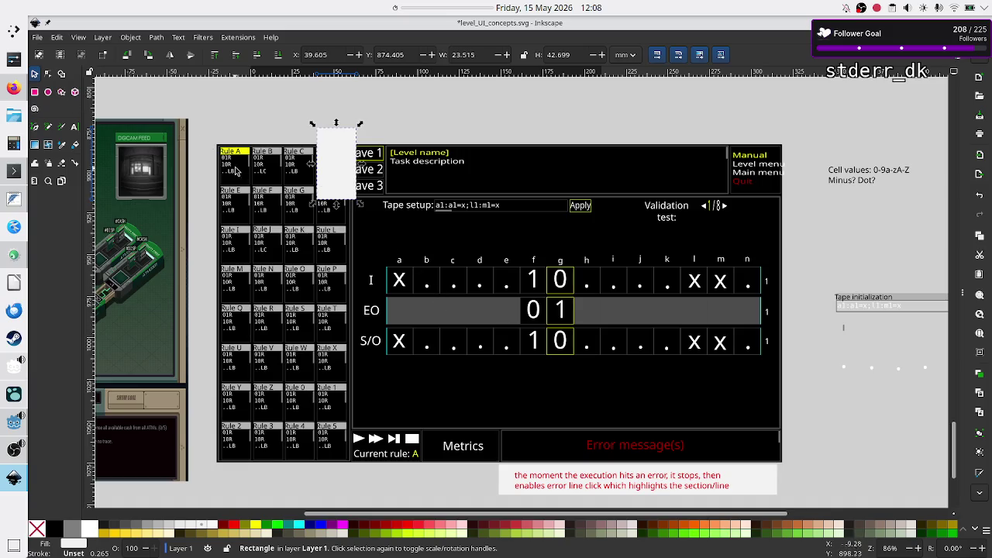
pyautogui.keyDown('ctrl'); pyautogui.scroll(5, 272, 229); pyautogui.keyUp('ctrl')
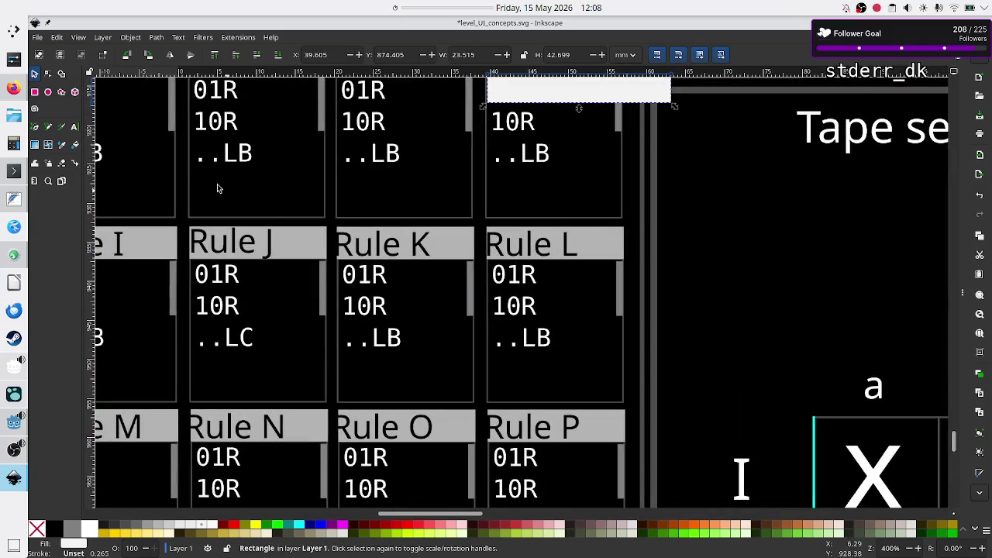
pyautogui.click(297, 246)
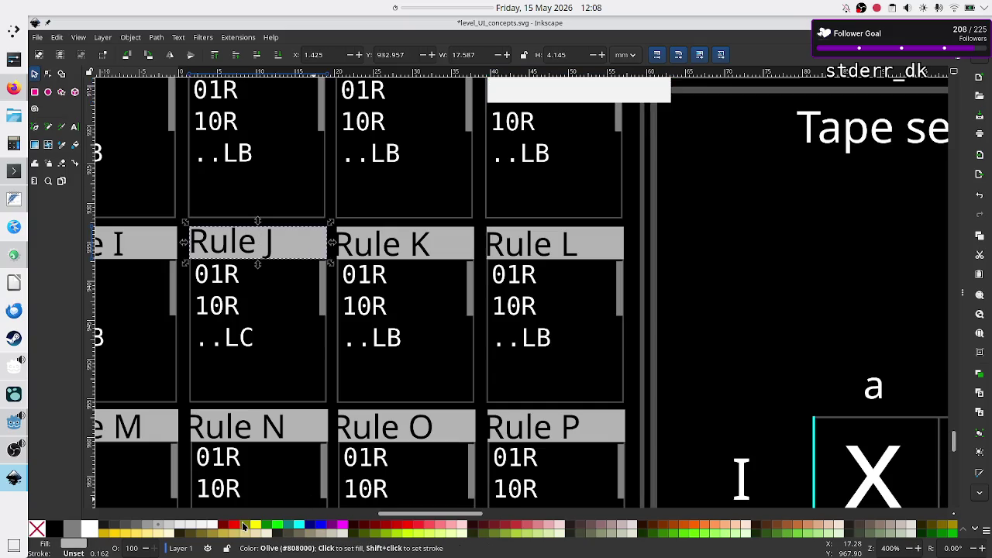
pyautogui.click(232, 528)
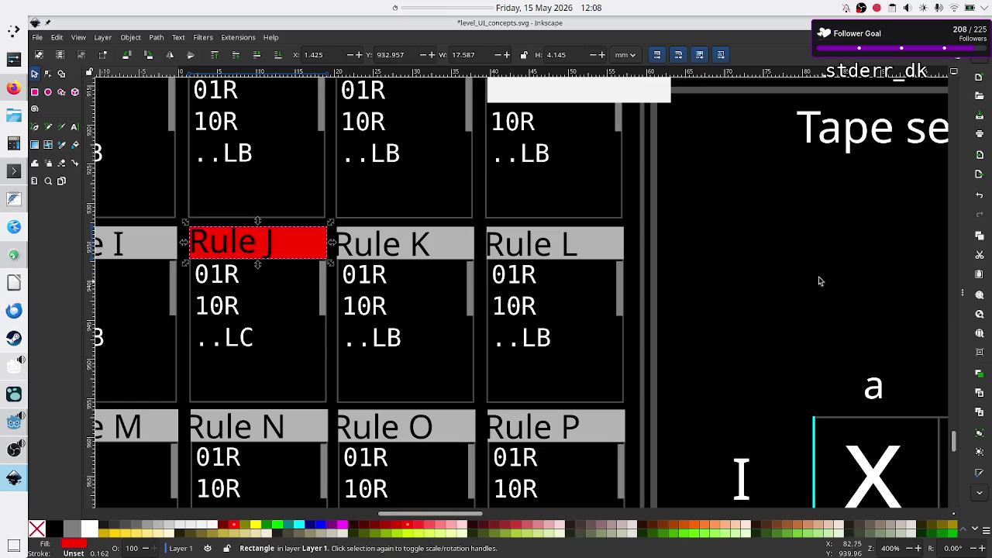
pyautogui.keyDown('ctrl'); pyautogui.scroll(-2, 784, 282); pyautogui.keyUp('ctrl')
pyautogui.keyDown('ctrl'); pyautogui.scroll(-1, 784, 282); pyautogui.keyUp('ctrl')
pyautogui.keyDown('ctrl'); pyautogui.scroll(-2, 784, 282); pyautogui.keyUp('ctrl')
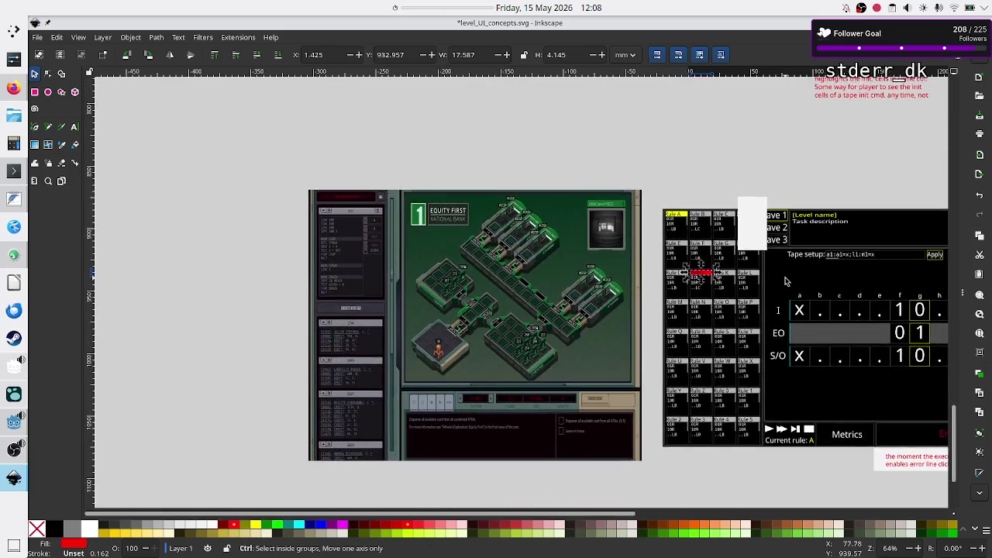
pyautogui.hscroll(5, 784, 281)
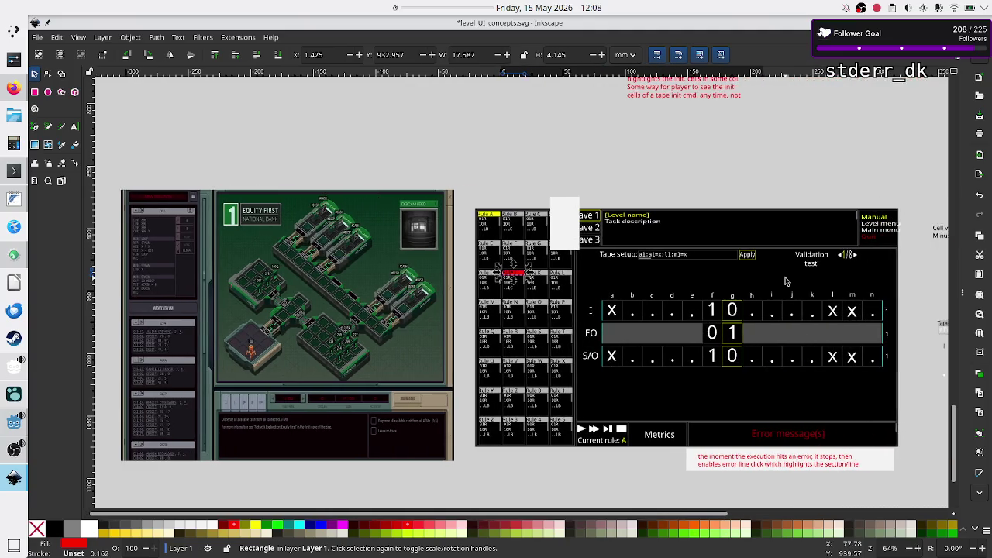
pyautogui.keyDown('ctrl'); pyautogui.scroll(1, 769, 378); pyautogui.keyUp('ctrl')
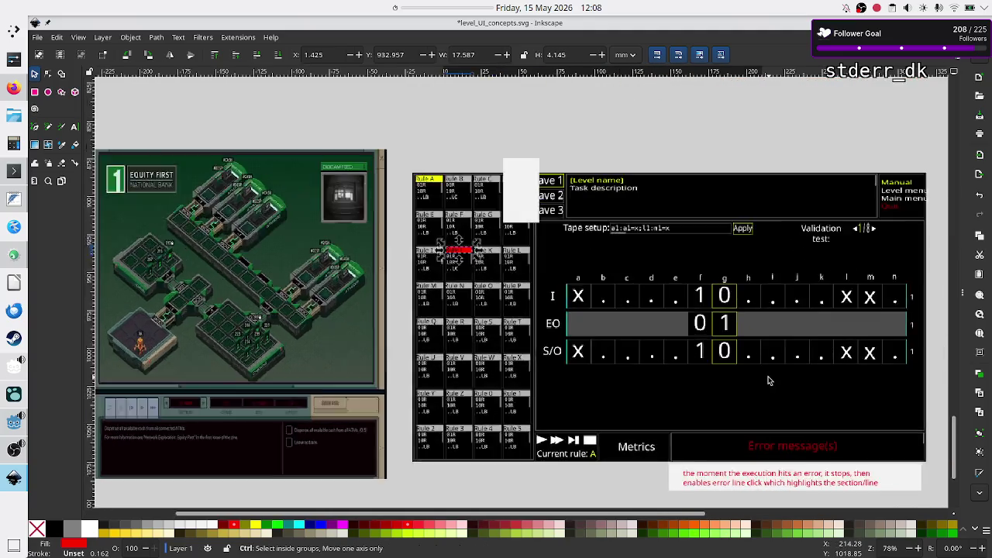
pyautogui.keyDown('ctrl'); pyautogui.scroll(1, 769, 381); pyautogui.keyUp('ctrl')
pyautogui.scroll(-3, 769, 380)
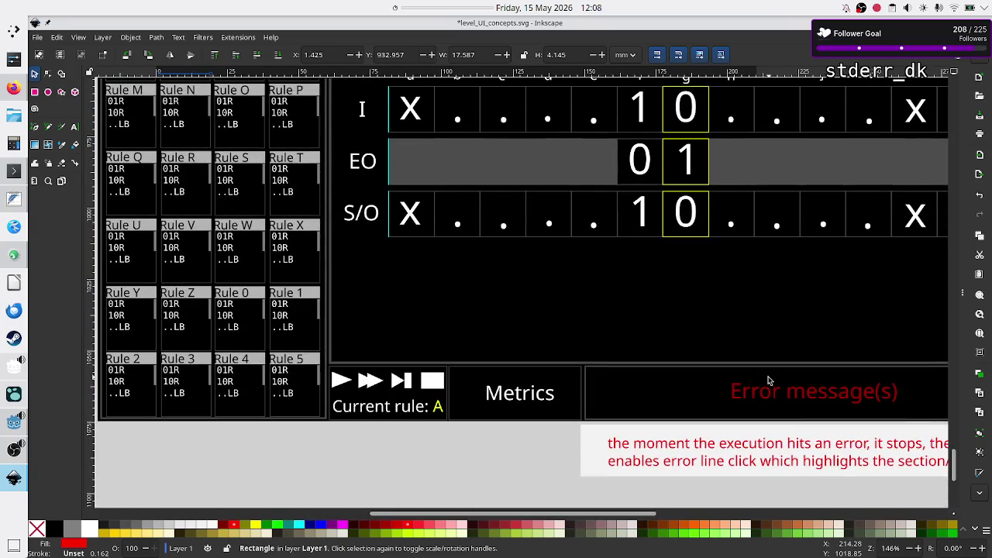
# Show Fill and Stroke for the Error message(s) text and select its aa0000ff RGBA value.
pyautogui.click(742, 396)
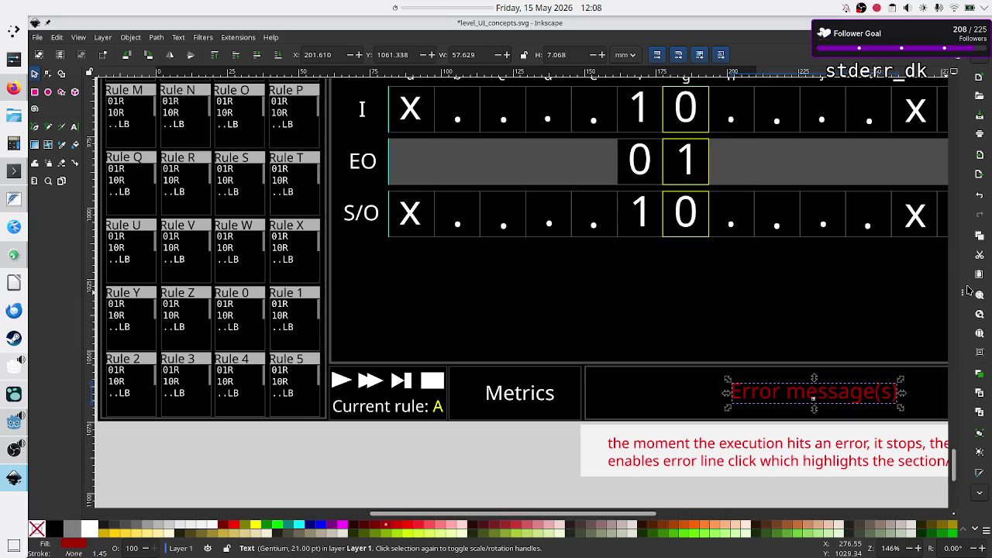
pyautogui.hotkey('ctrl', 'shift', 'f')
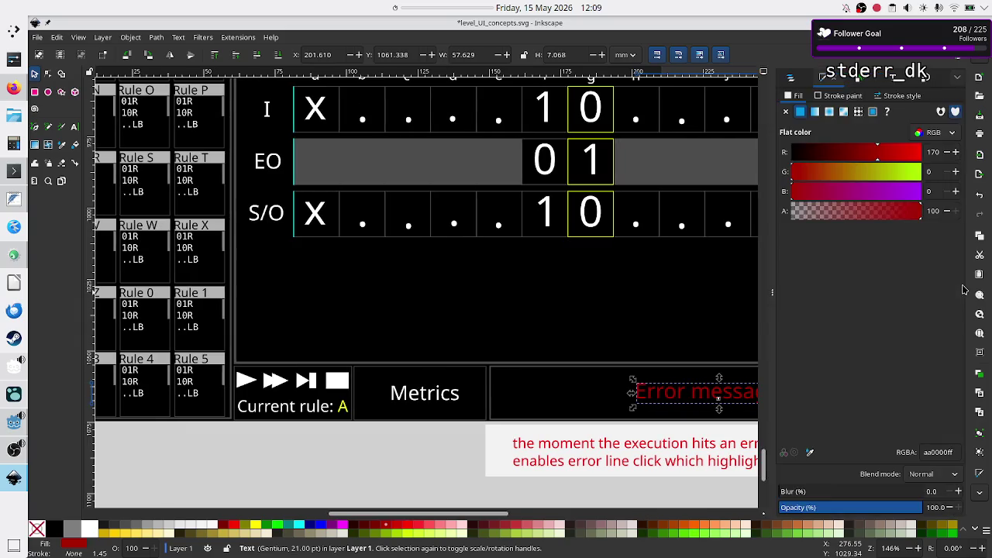
pyautogui.click(951, 136)
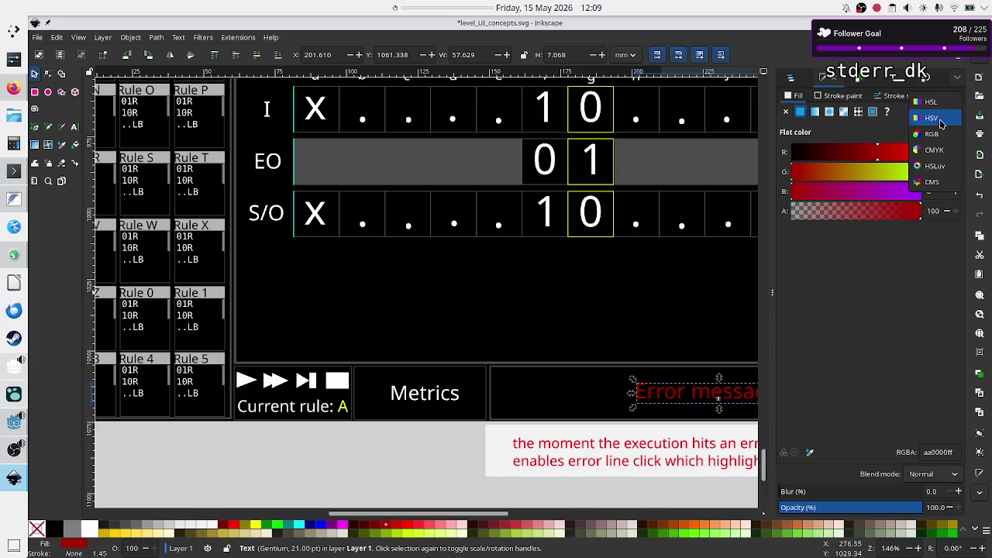
pyautogui.click(939, 119)
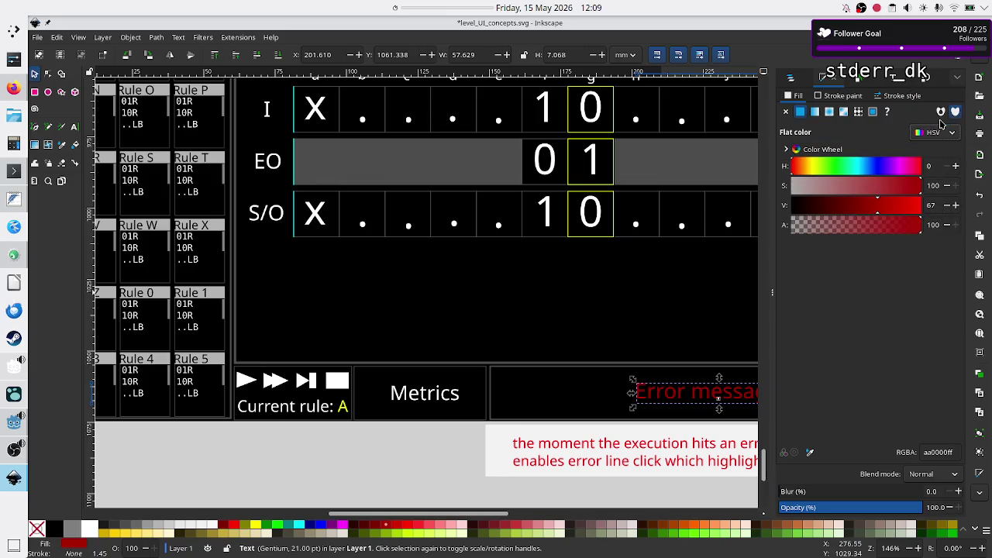
pyautogui.click(942, 134)
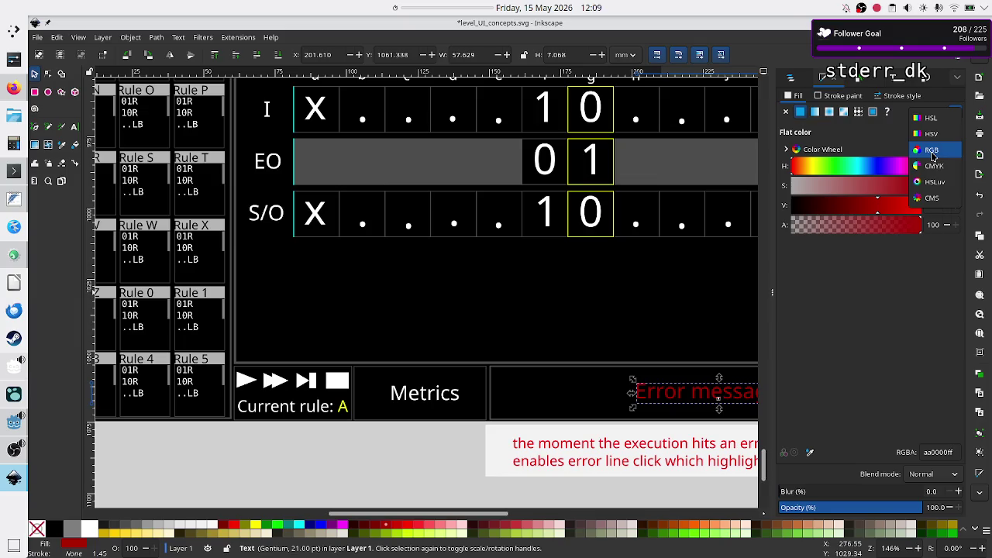
pyautogui.click(934, 152)
pyautogui.doubleClick(948, 452)
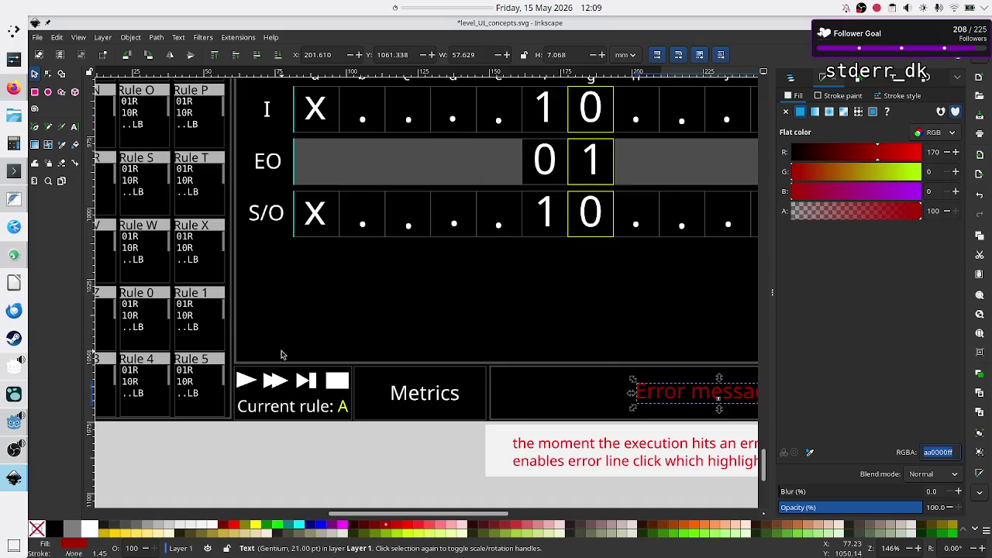
pyautogui.hscroll(-4, 283, 353)
pyautogui.scroll(4, 283, 353)
pyautogui.scroll(4, 286, 357)
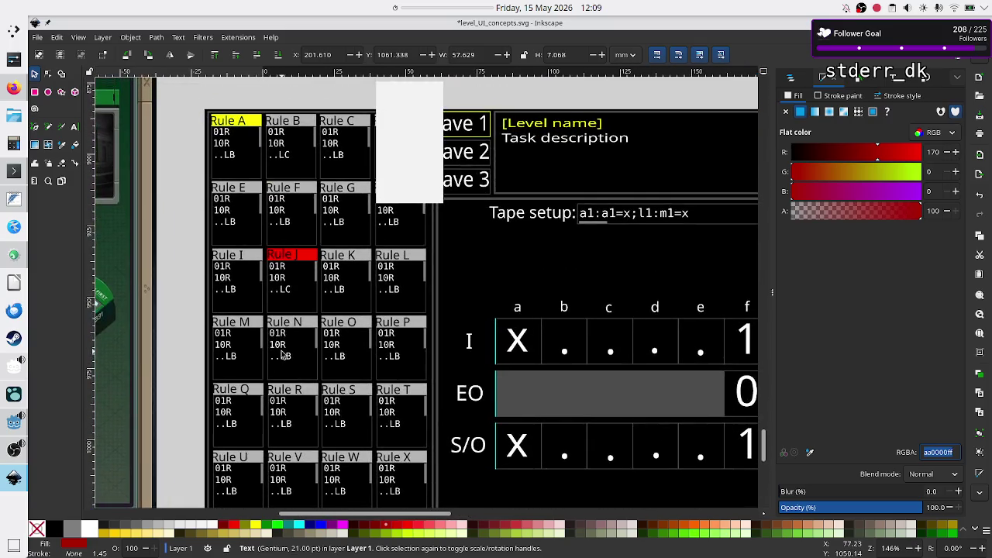
pyautogui.click(309, 256)
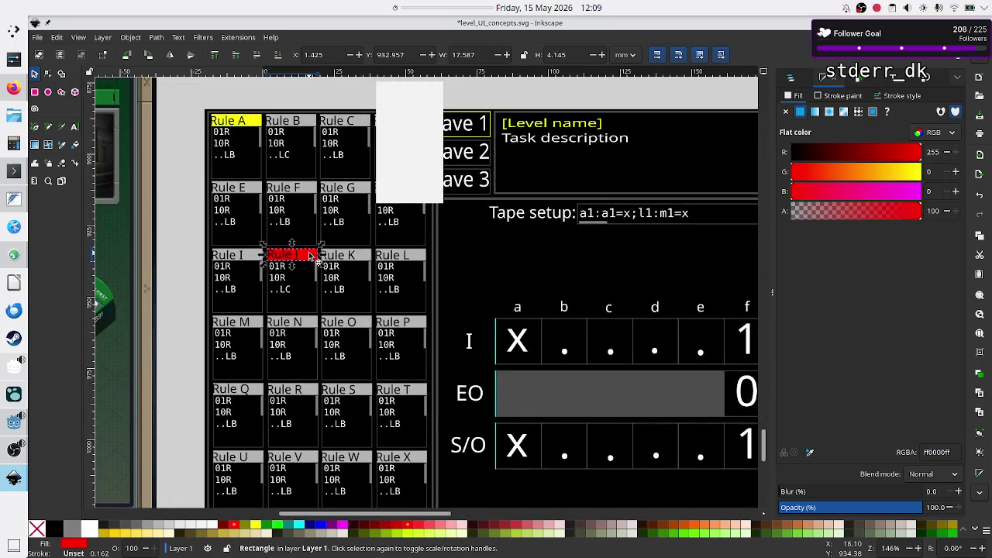
# Set the Rule J rectangle's fill to aa0000ff and close the Fill and Stroke dock.
pyautogui.tripleClick(938, 452)
pyautogui.write('aa0000ff')
pyautogui.press('Return')
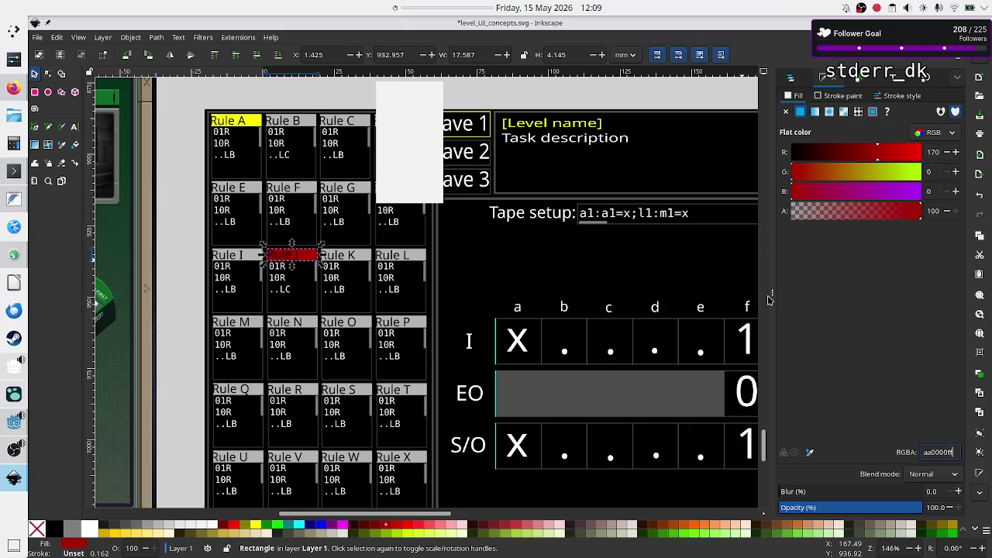
pyautogui.moveTo(770, 300); pyautogui.dragTo(903, 320)
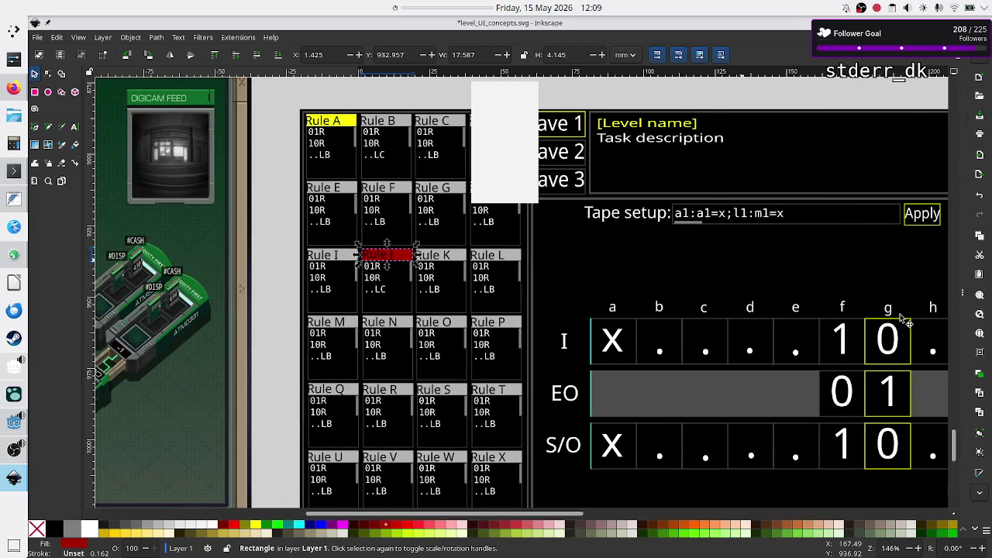
# Move the reference game screenshot further left on the canvas.
pyautogui.scroll(-2, 756, 293)
pyautogui.scroll(-1, 759, 295)
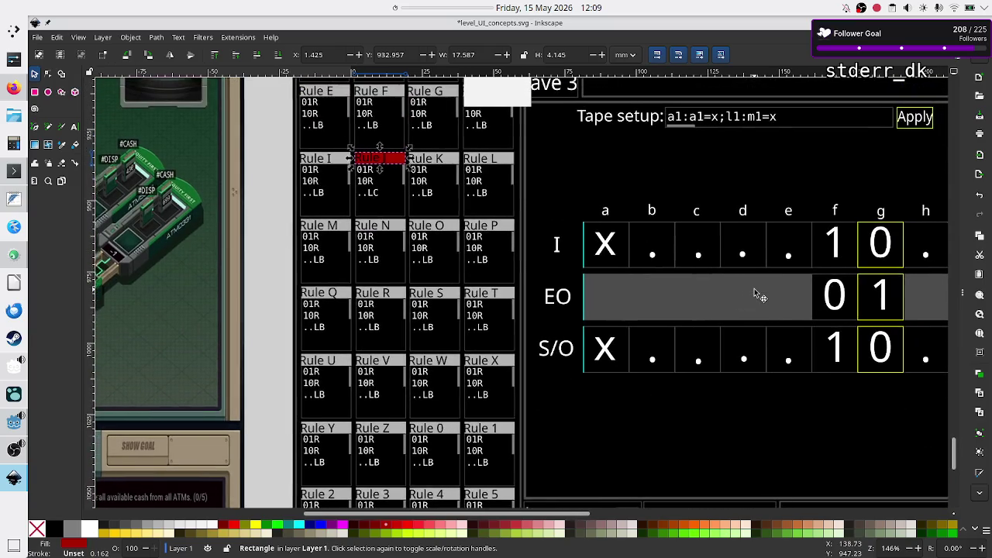
pyautogui.hscroll(1, 756, 293)
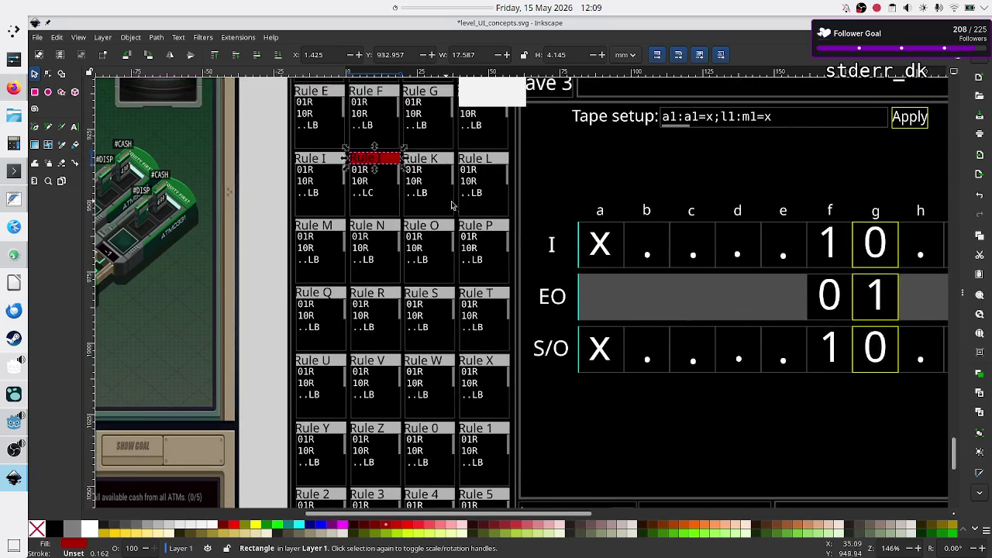
pyautogui.scroll(-3, 452, 206)
pyautogui.keyDown('ctrl'); pyautogui.scroll(-3, 527, 200); pyautogui.keyUp('ctrl')
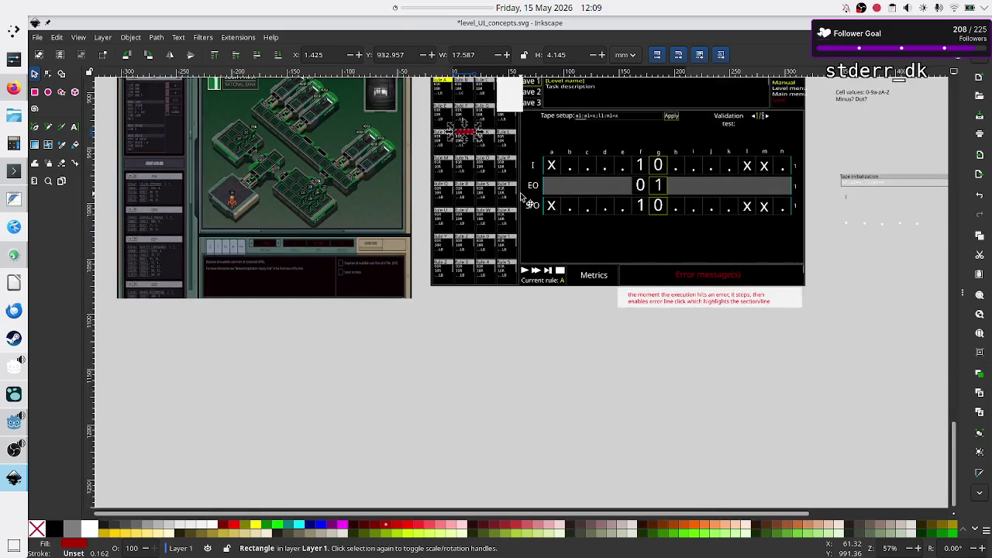
pyautogui.scroll(2, 522, 199)
pyautogui.scroll(1, 522, 199)
pyautogui.keyDown('ctrl'); pyautogui.scroll(2, 522, 199); pyautogui.keyUp('ctrl')
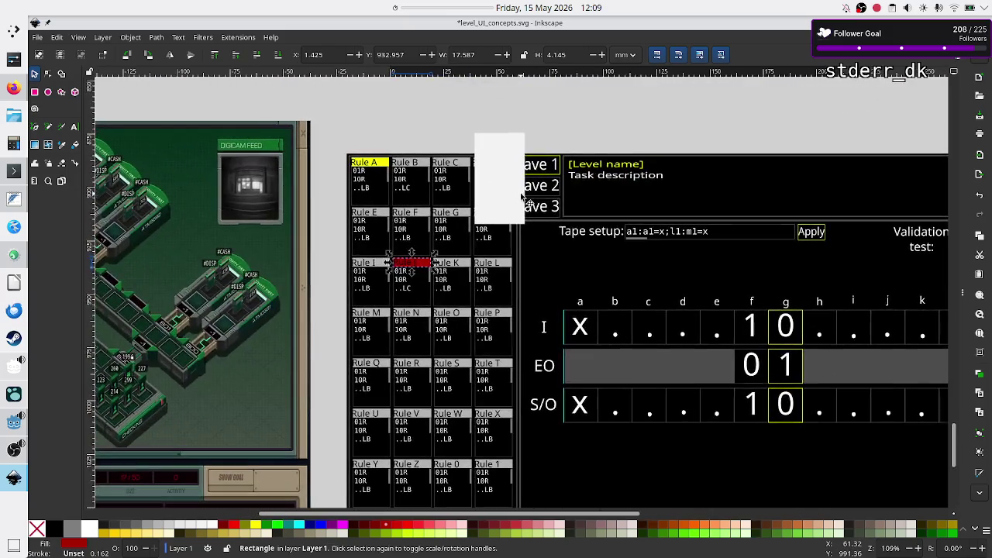
pyautogui.hscroll(-1, 572, 235)
pyautogui.hscroll(-8, 558, 240)
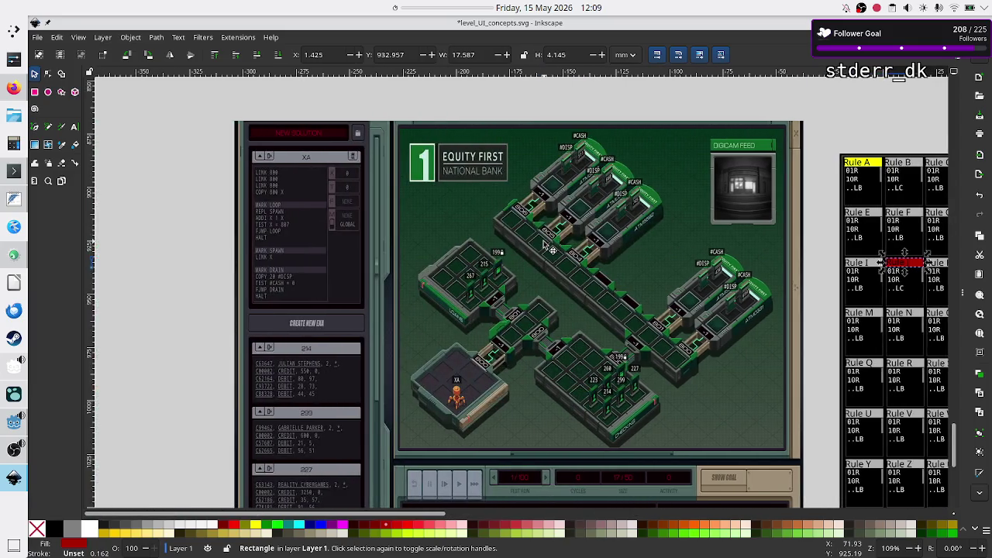
pyautogui.click(544, 243)
pyautogui.moveTo(544, 243); pyautogui.dragTo(294, 233)
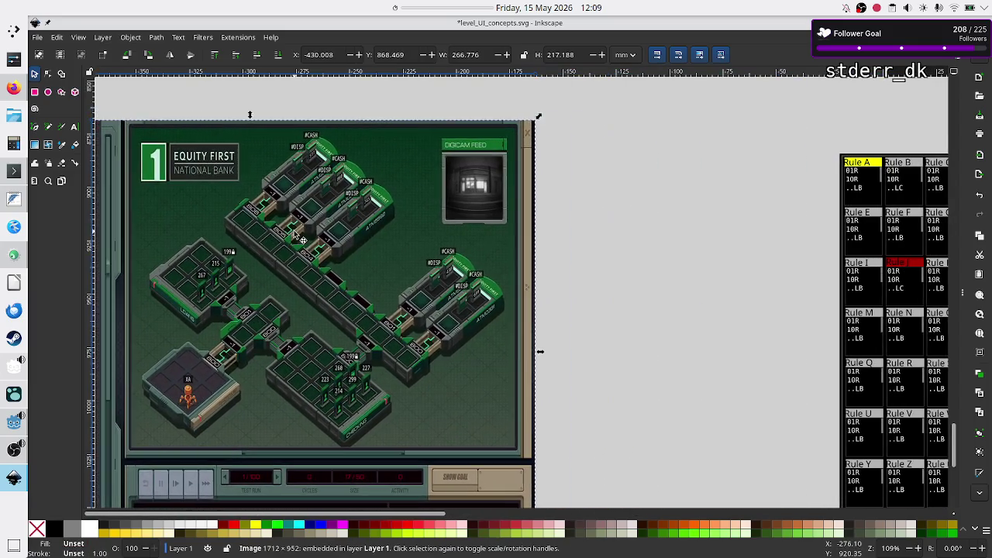
pyautogui.hscroll(6, 806, 310)
pyautogui.hscroll(3, 806, 310)
pyautogui.hscroll(3, 806, 310)
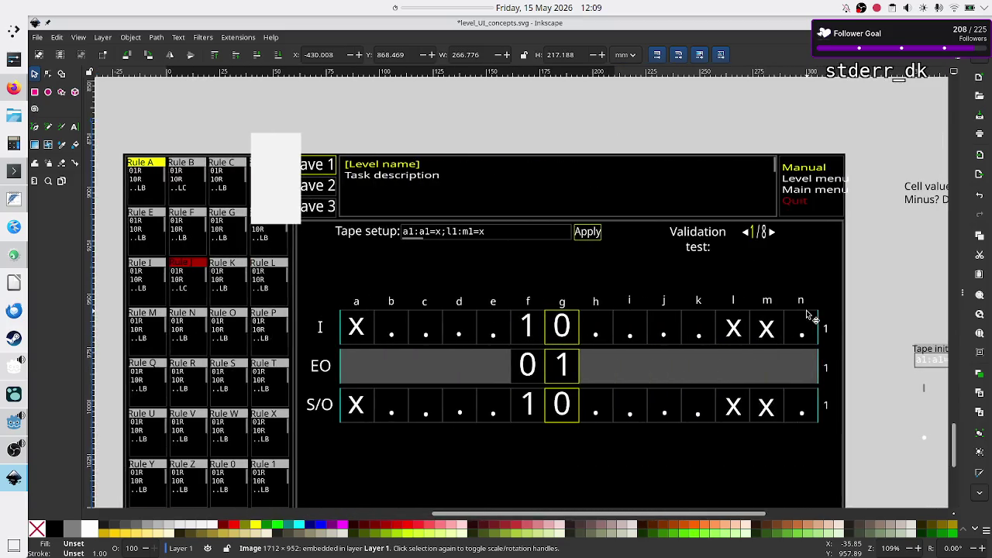
pyautogui.hscroll(-1, 810, 316)
pyautogui.scroll(-1, 738, 269)
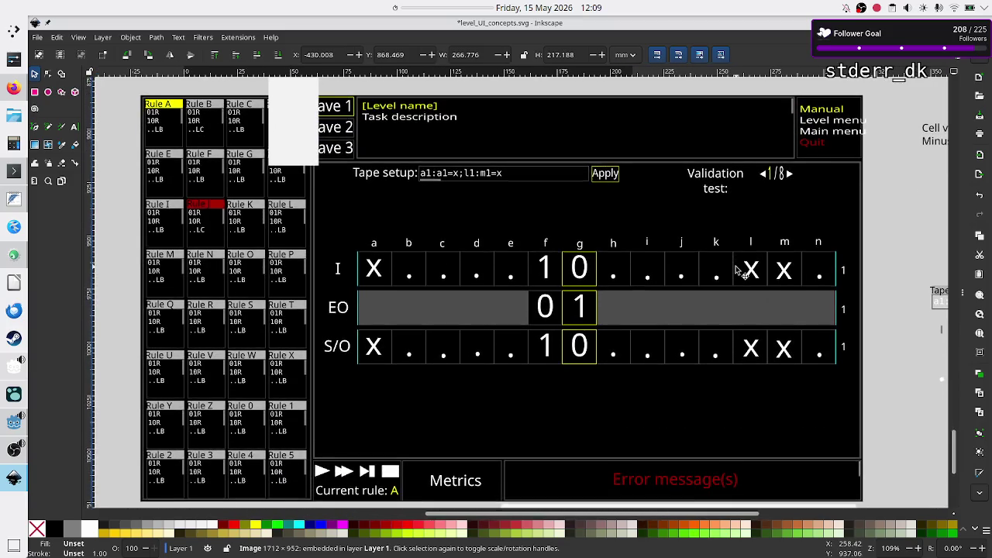
pyautogui.scroll(-1, 738, 269)
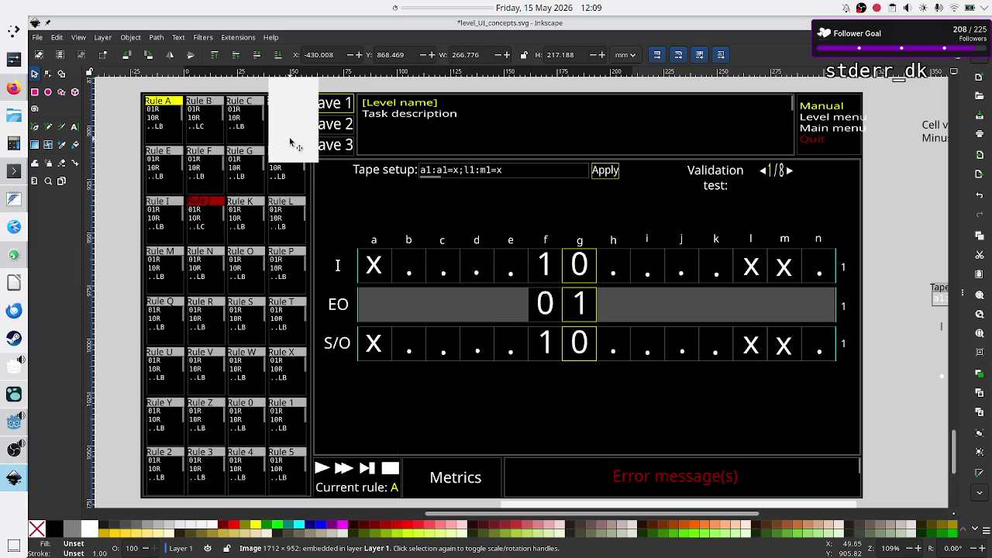
# Deselect and save the drawing, then switch to Firefox.
pyautogui.click(119, 217)
pyautogui.hotkey('ctrl', 's')
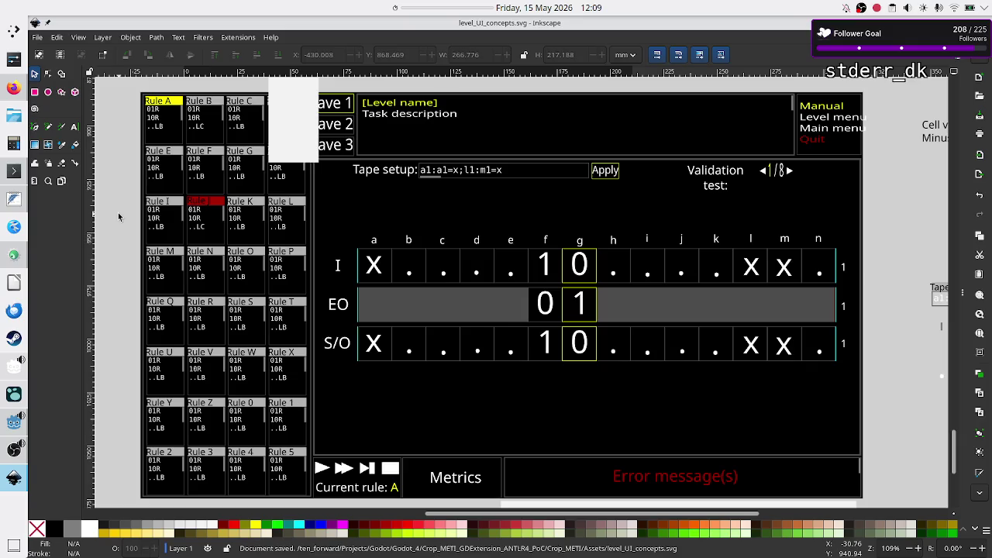
pyautogui.click(284, 151)
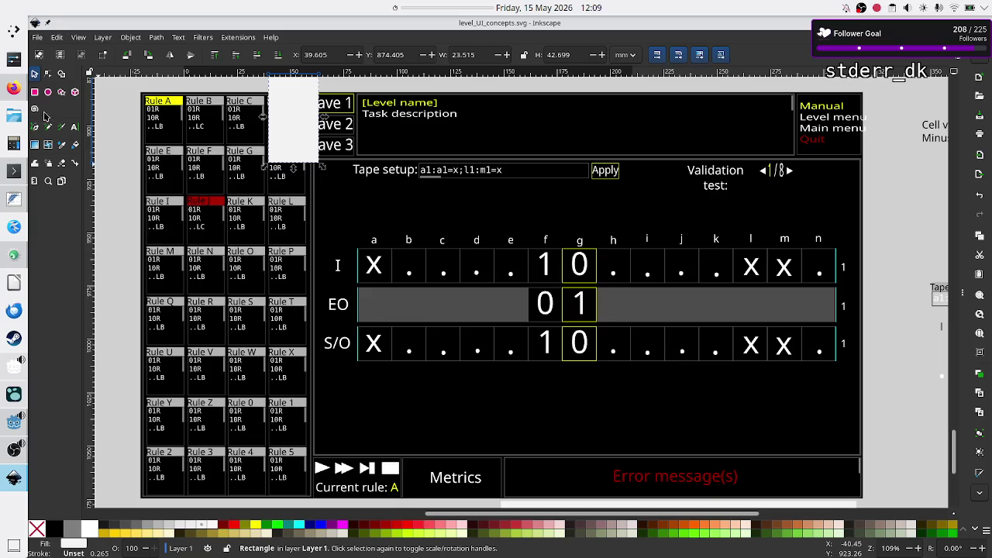
pyautogui.moveTo(14, 88)
pyautogui.click(23, 94)
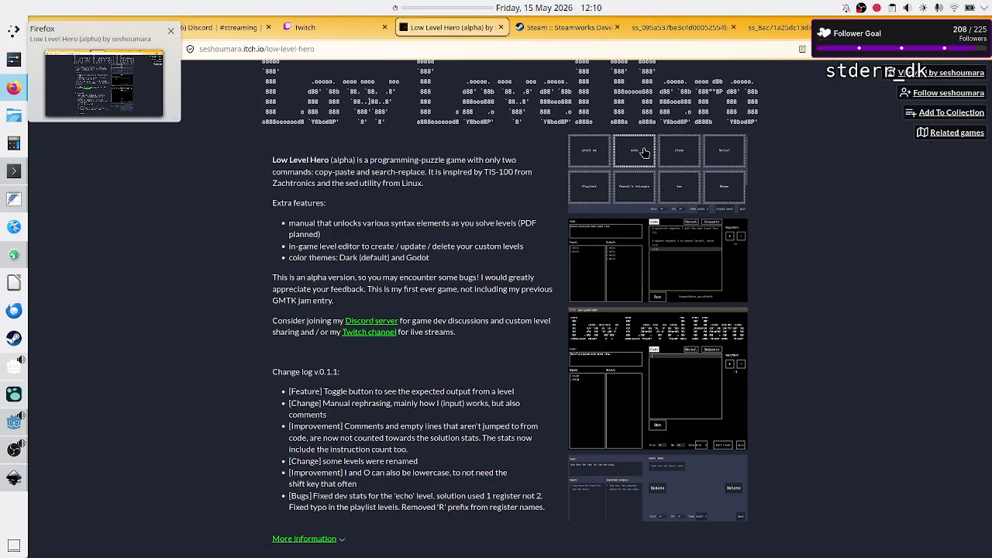
# Search DuckDuckGo image results for 'tis 100 save' in a new tab.
pyautogui.hotkey('ctrl', 't')
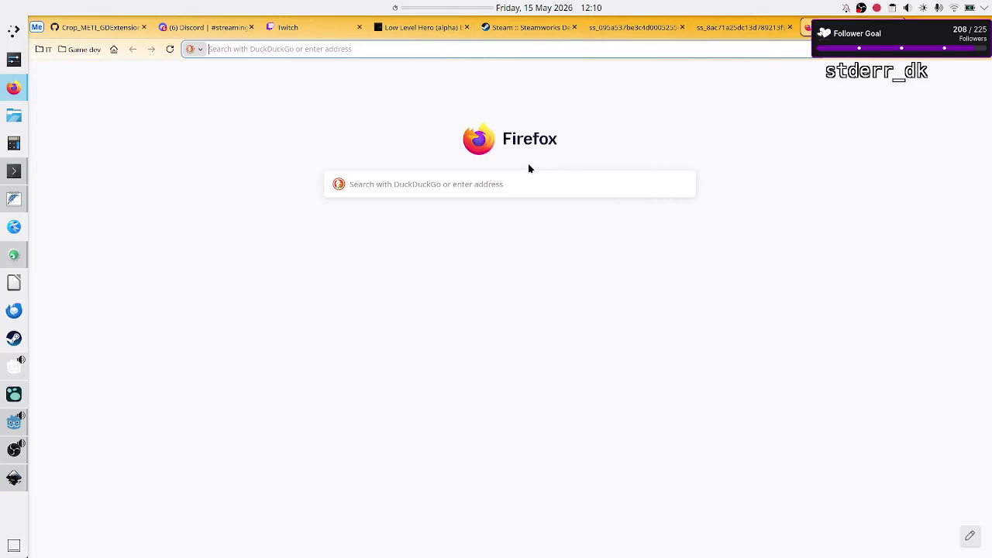
pyautogui.write('tis 10')
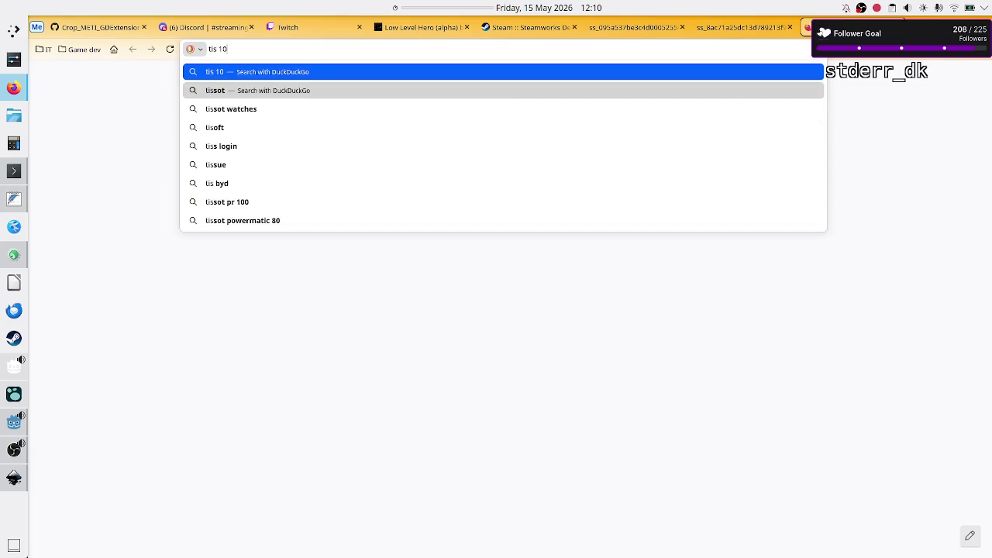
pyautogui.write('0 save')
pyautogui.press('Return')
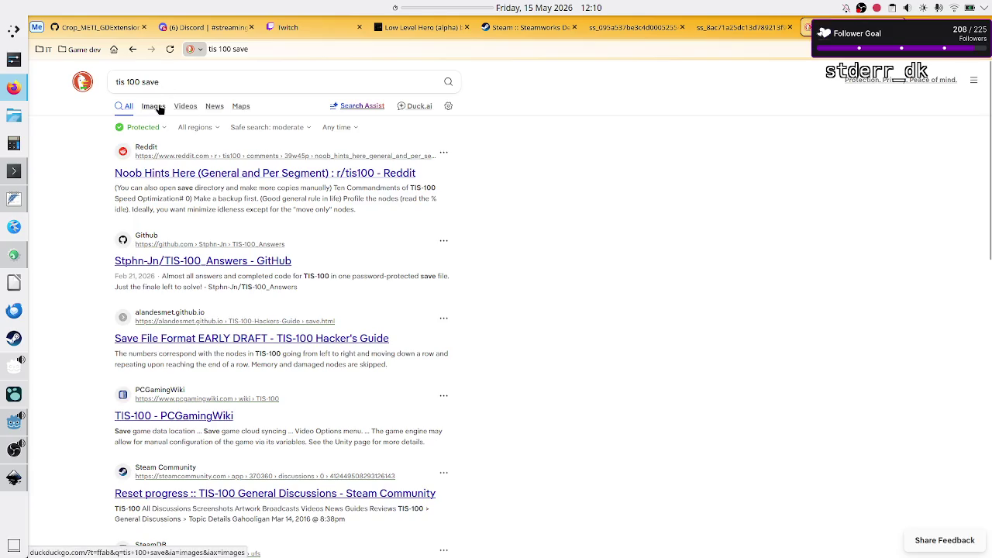
pyautogui.click(155, 107)
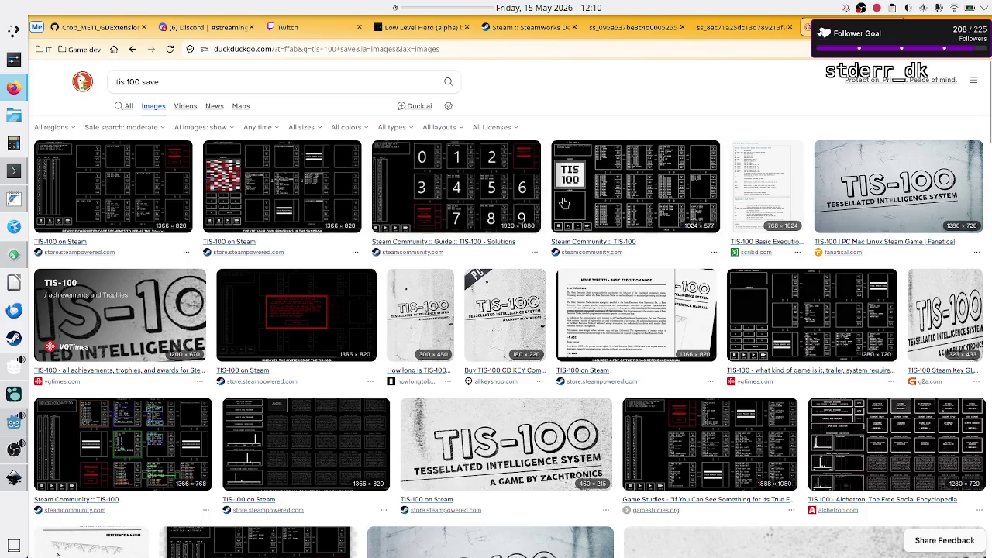
pyautogui.scroll(-1, 341, 357)
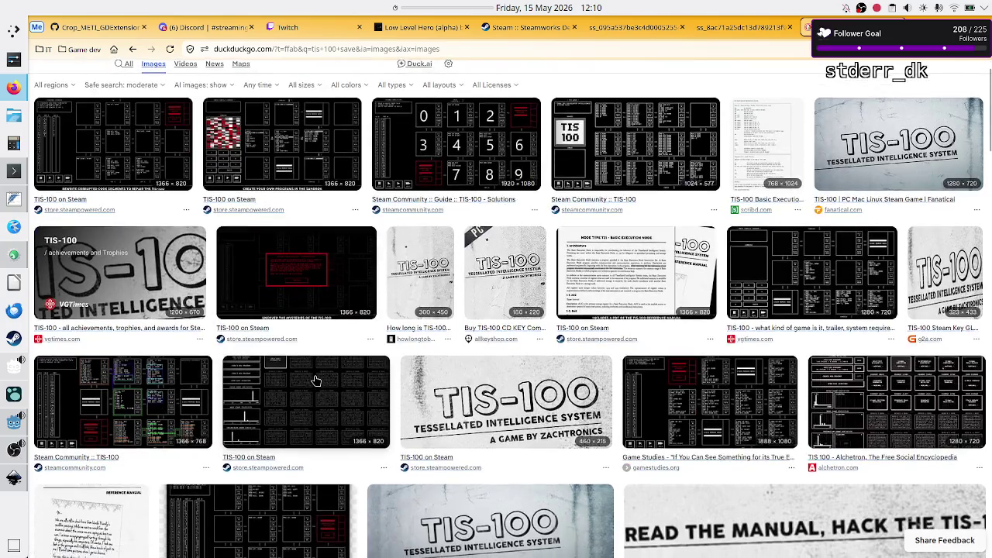
# Open the TIS-100 Steam self-test screenshot in its own new tab.
pyautogui.click(316, 381)
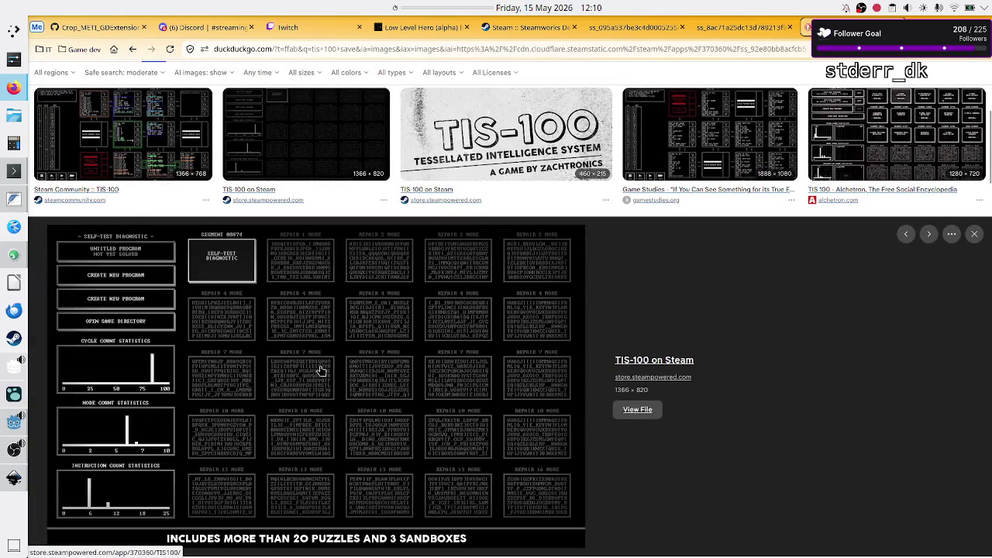
pyautogui.hotkey('ctrl', '+')
pyautogui.hotkey('ctrl', '+')
pyautogui.hotkey('ctrl', '+')
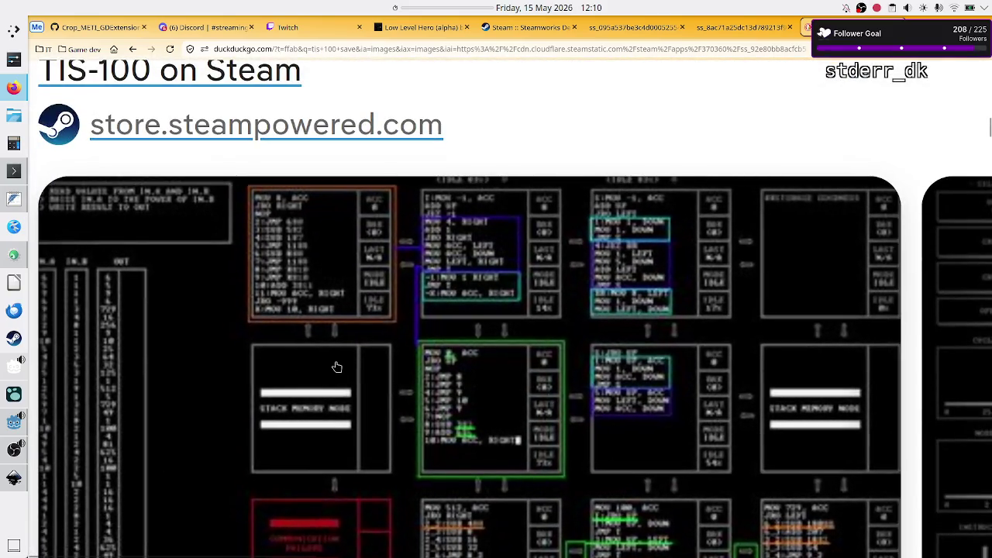
pyautogui.hotkey('ctrl', '-')
pyautogui.hotkey('ctrl', '-')
pyautogui.hotkey('ctrl', '-')
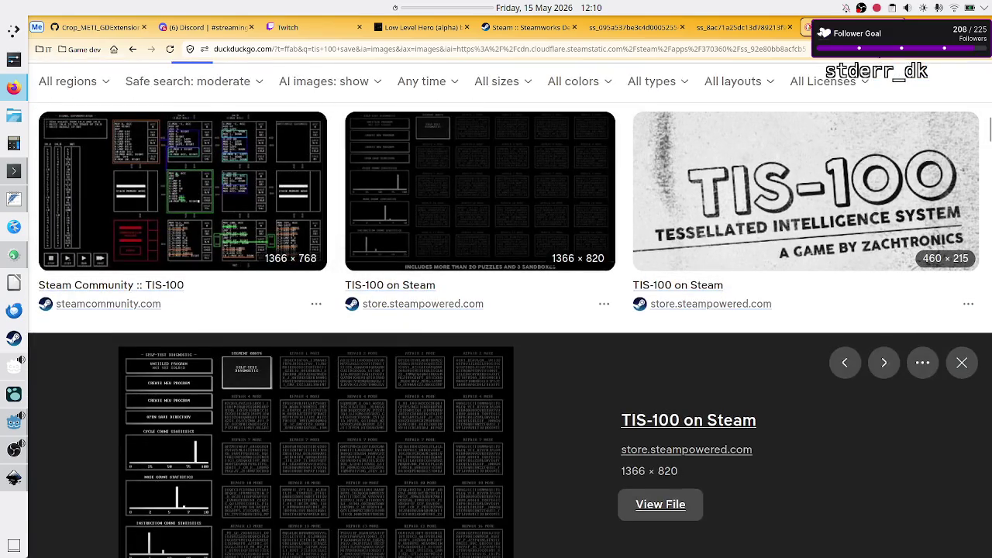
pyautogui.hotkey('ctrl', '-')
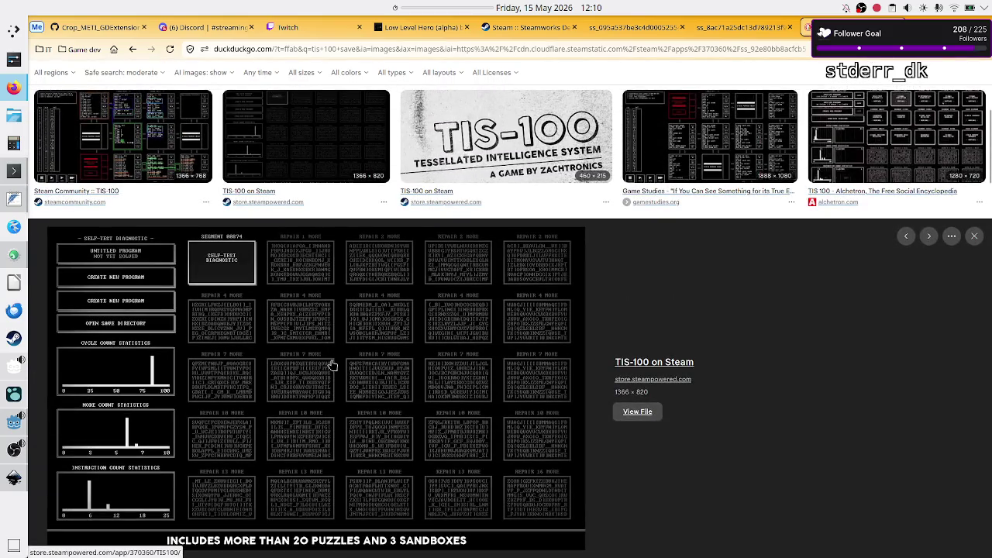
pyautogui.rightClick(331, 365)
pyautogui.click(378, 264)
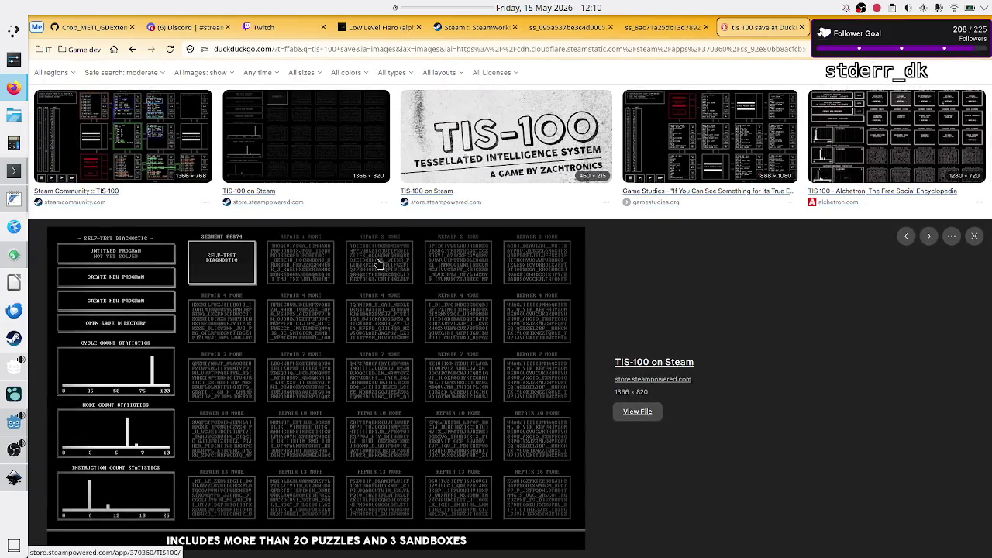
pyautogui.hotkey('ctrl', 'Tab')
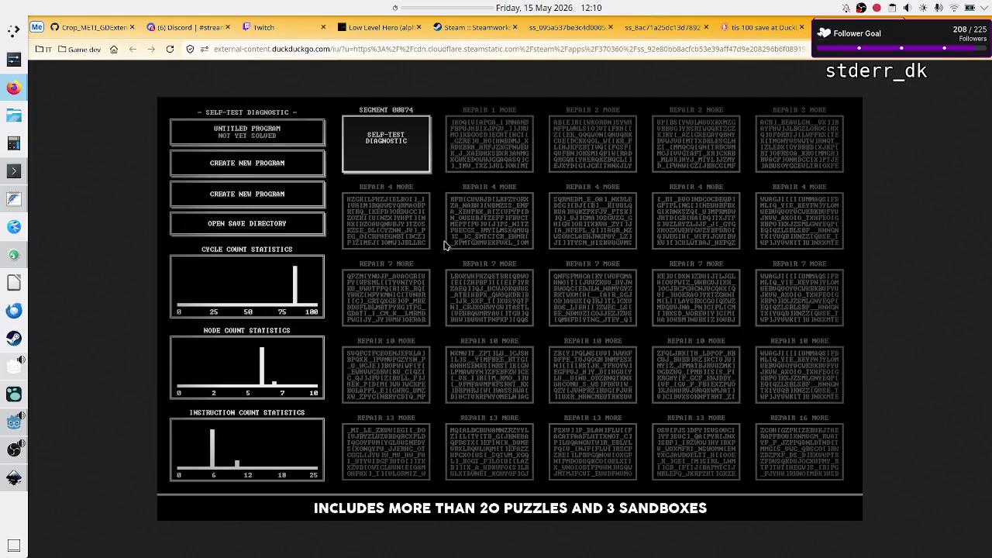
# View the TIS-100 screenshot at full size, then return to Inkscape.
pyautogui.click(444, 245)
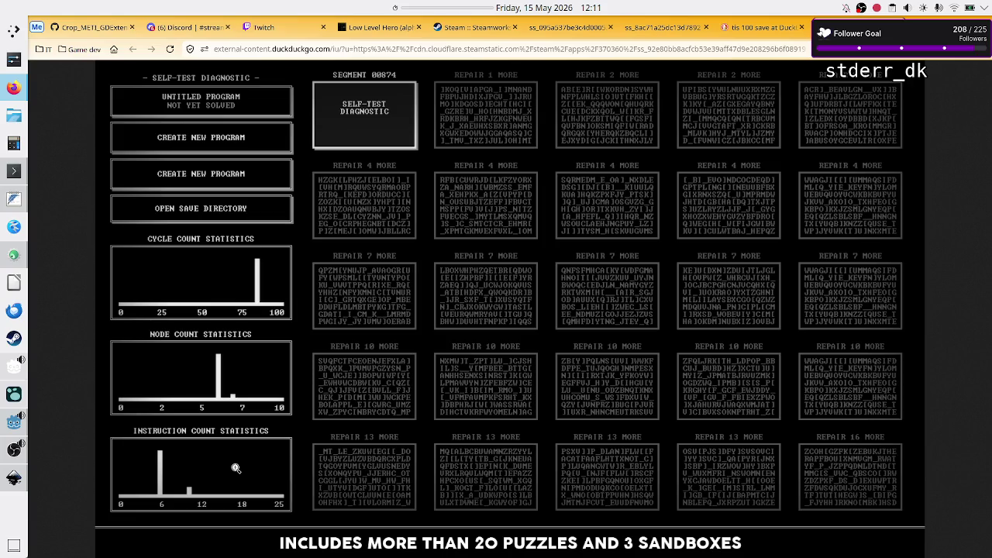
pyautogui.hotkey('alt', 'Tab')
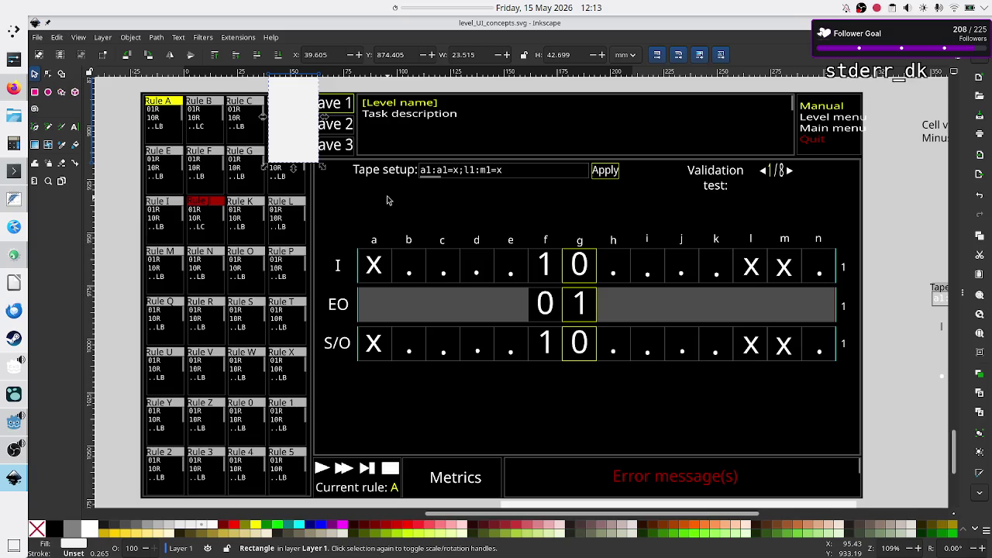
# Switch from Inkscape to the Godot Engine window showing InterpretScheduler.gd.
pyautogui.hotkey('alt', 'Tab')
pyautogui.hotkey('alt', 'Tab')
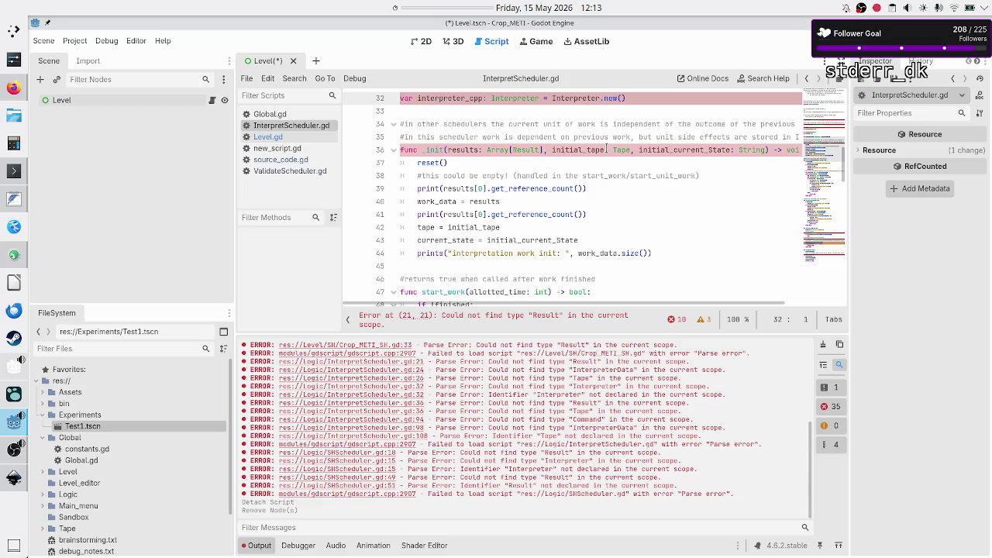
# Switch from Godot back to the level_UI_concepts.svg mockup in Inkscape.
pyautogui.hotkey('alt', 'Tab')
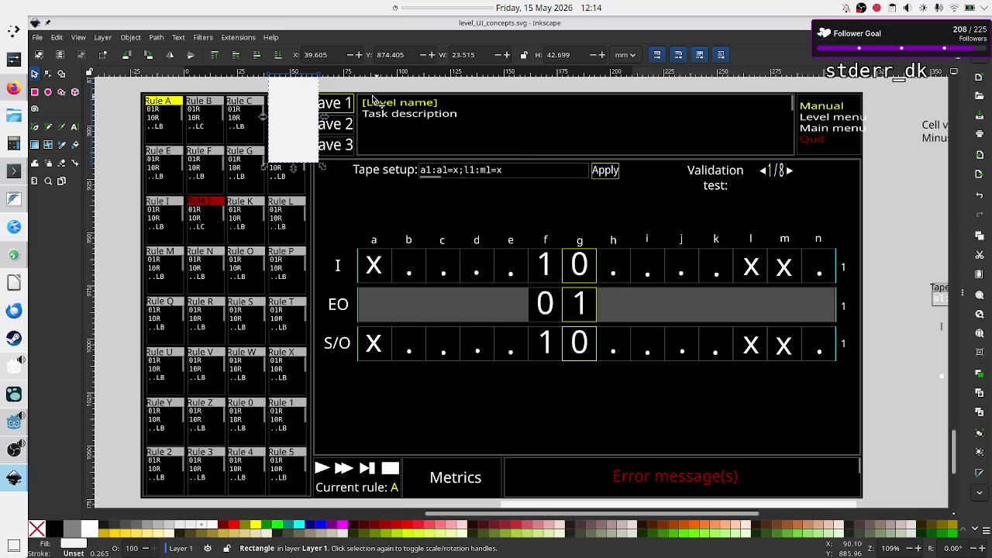
# Move the white rectangle down over Rule H and Rule L, then bring up Firefox's TIS-100 screenshot.
pyautogui.moveTo(289, 130); pyautogui.dragTo(287, 212)
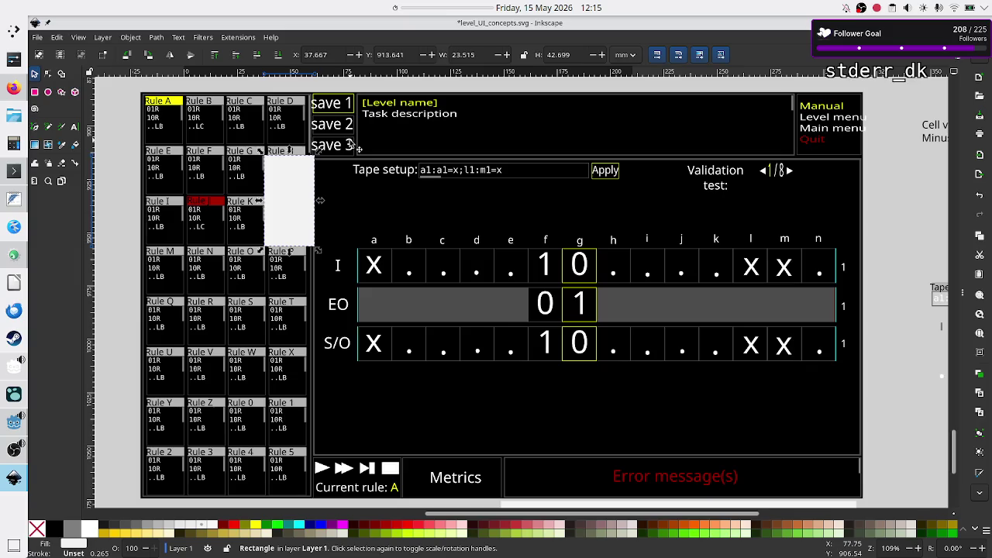
pyautogui.hotkey('alt', 'Tab')
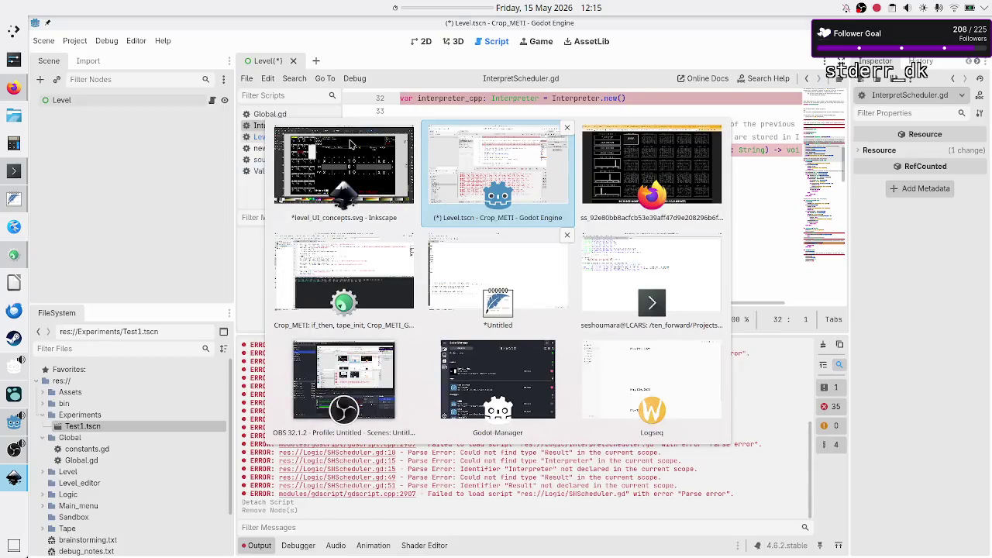
pyautogui.hotkey('alt', 'Tab')
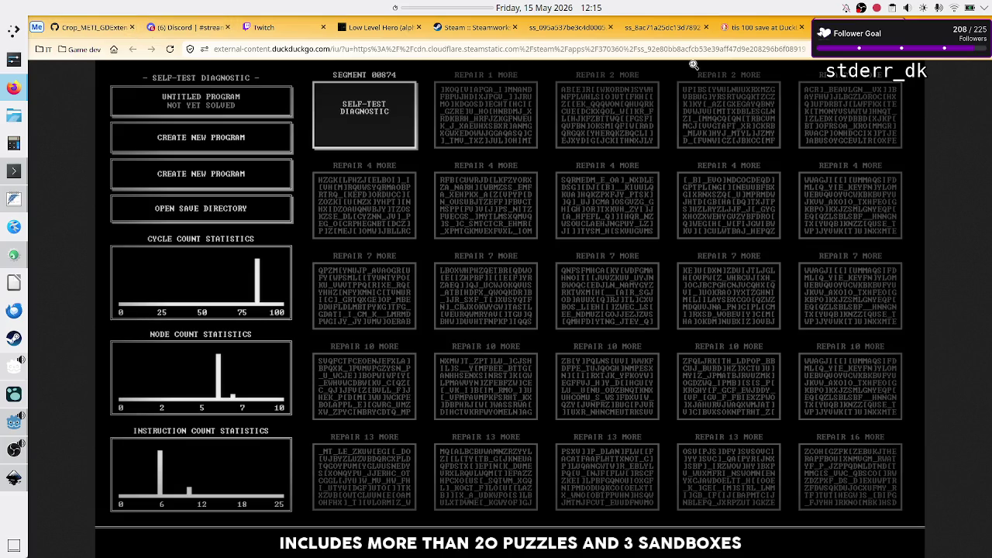
# Open the ss_8ac71a25dc13d789 TIS-100 screenshot tab and compare it with the Inkscape mockup.
pyautogui.click(659, 28)
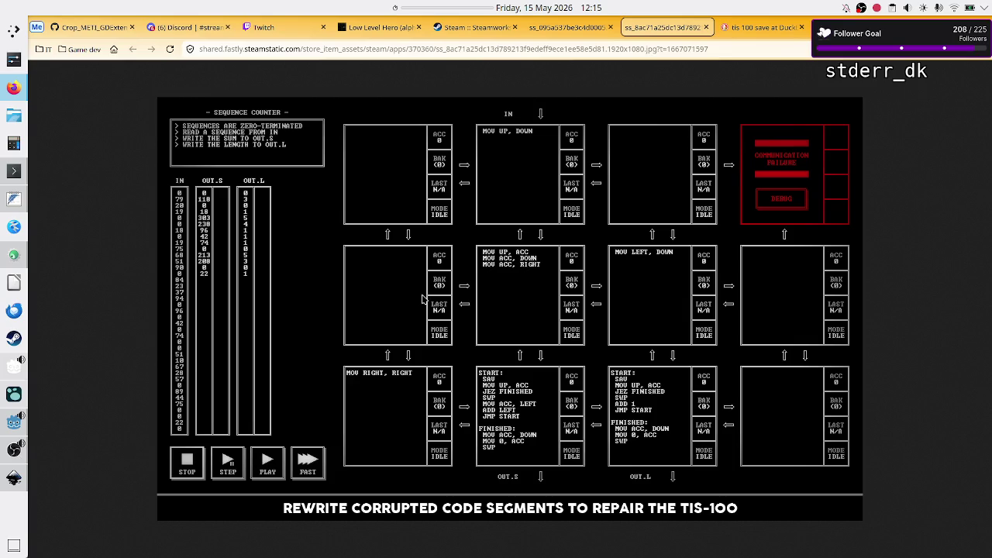
pyautogui.hotkey('alt', 'Tab')
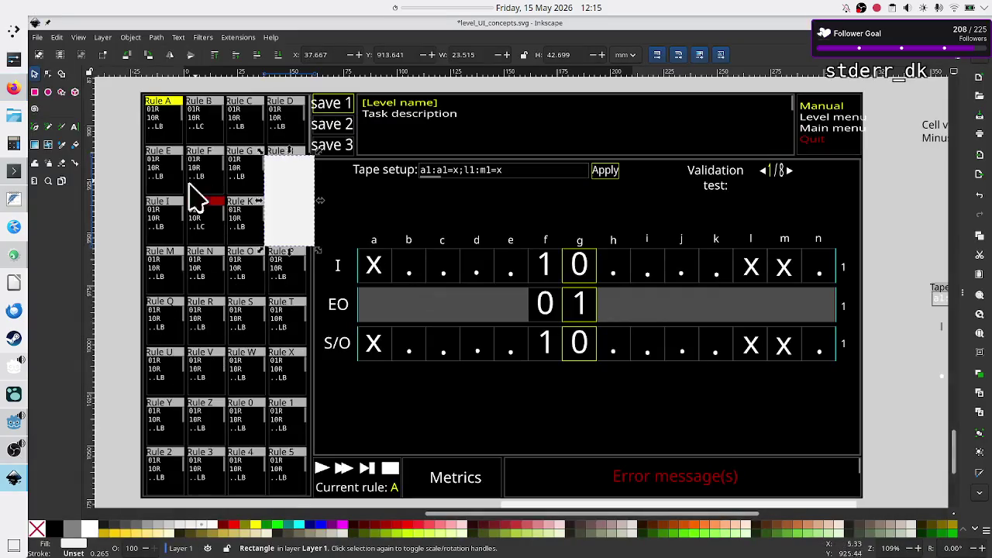
pyautogui.hotkey('alt', 'Tab')
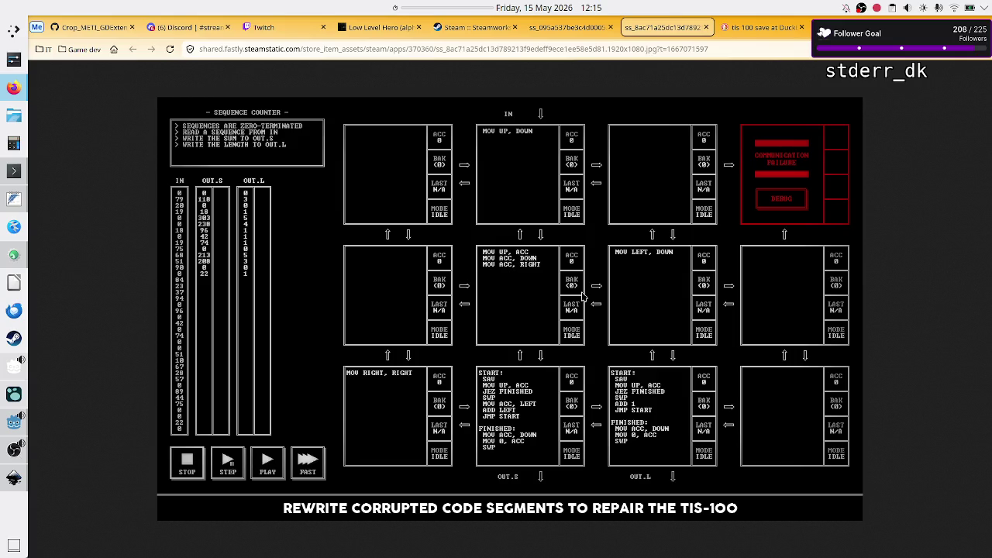
pyautogui.hotkey('alt', 'Tab')
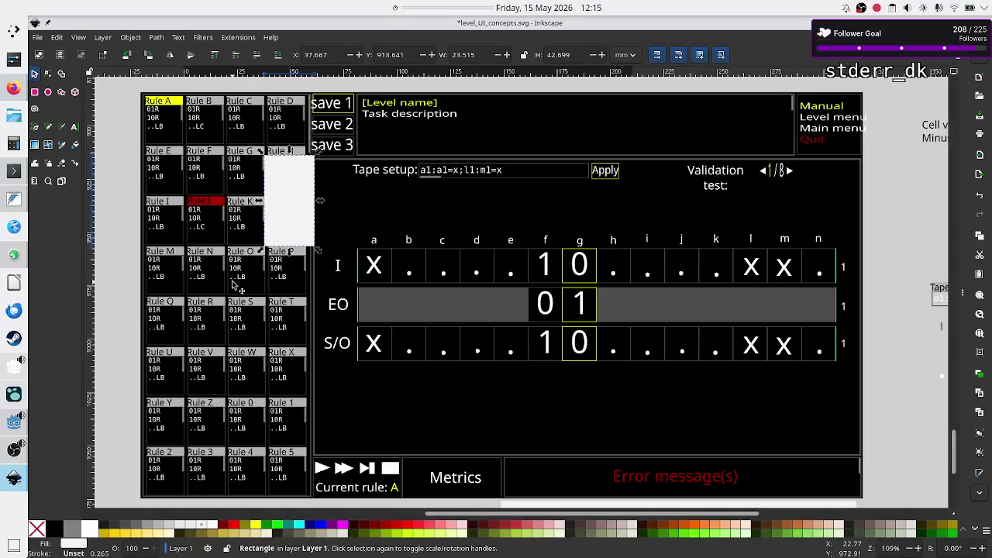
pyautogui.hotkey('alt', 'Tab')
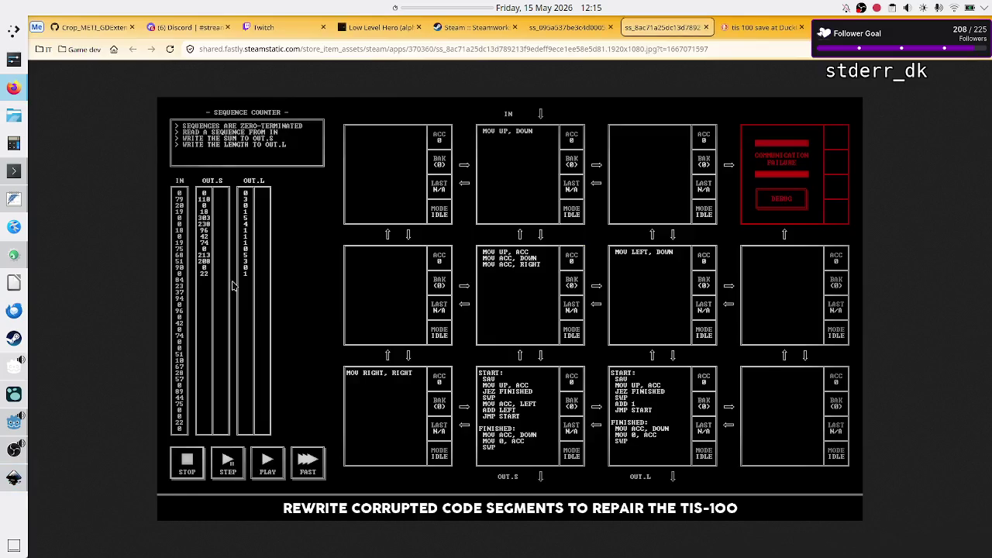
pyautogui.hotkey('alt', 'Tab')
pyautogui.hotkey('alt', 'Tab')
pyautogui.click(13, 199)
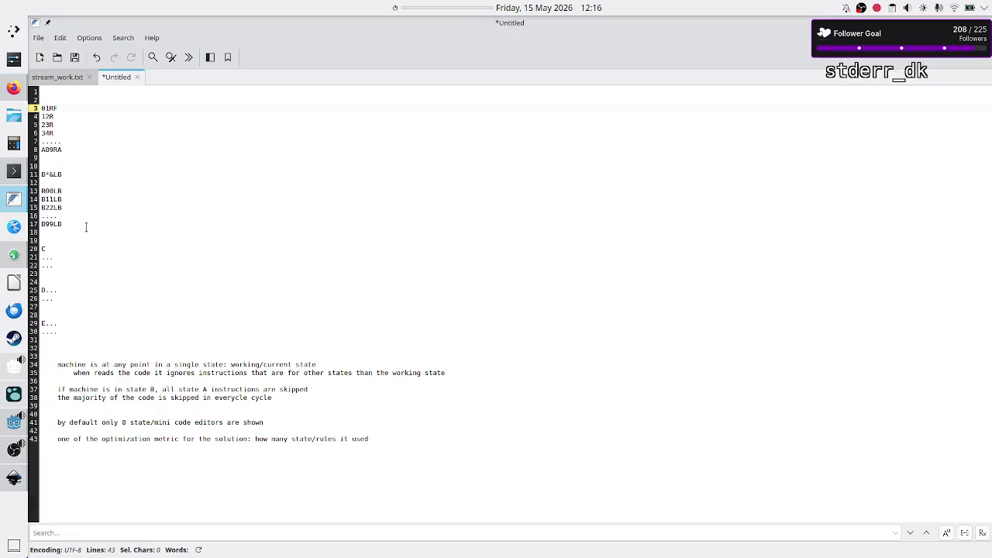
# Select, then deselect, note lines 3–8 and return to Firefox's TIS-100 Sequence Counter screenshot.
pyautogui.moveTo(85, 224)
pyautogui.mouseDown()
pyautogui.moveTo(31, 125)
pyautogui.moveTo(36, 92)
pyautogui.mouseUp()
pyautogui.moveTo(93, 150); pyautogui.dragTo(42, 108)
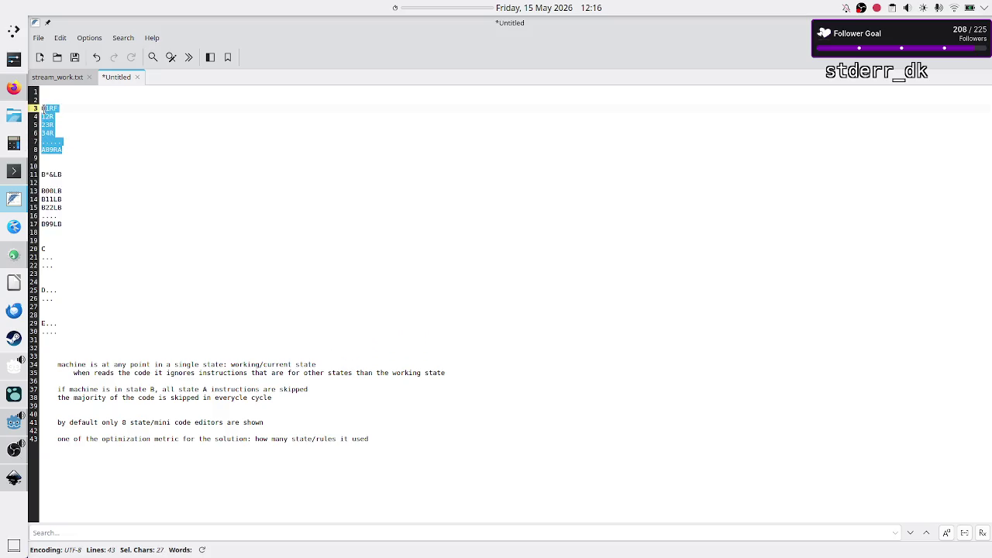
pyautogui.click(108, 142)
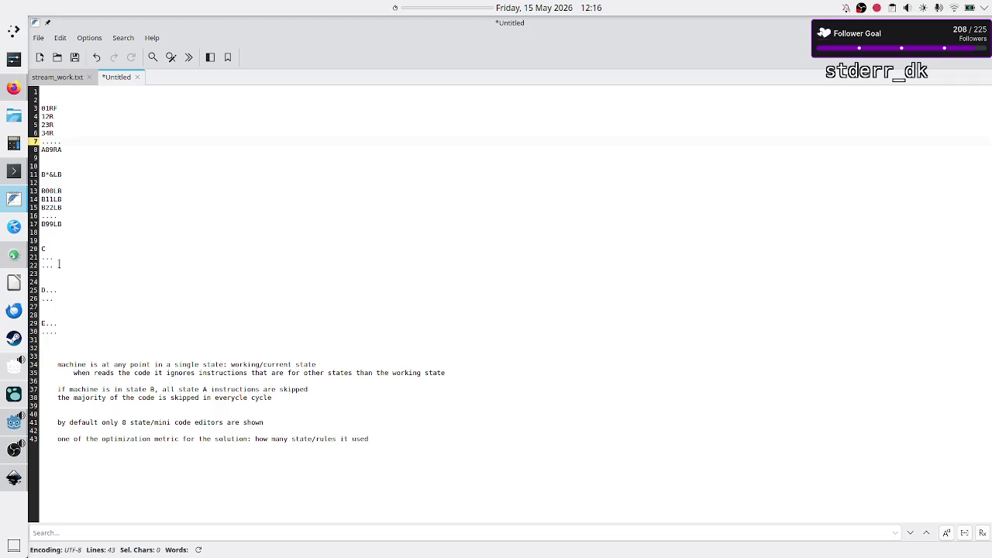
pyautogui.hotkey('alt', 'Tab')
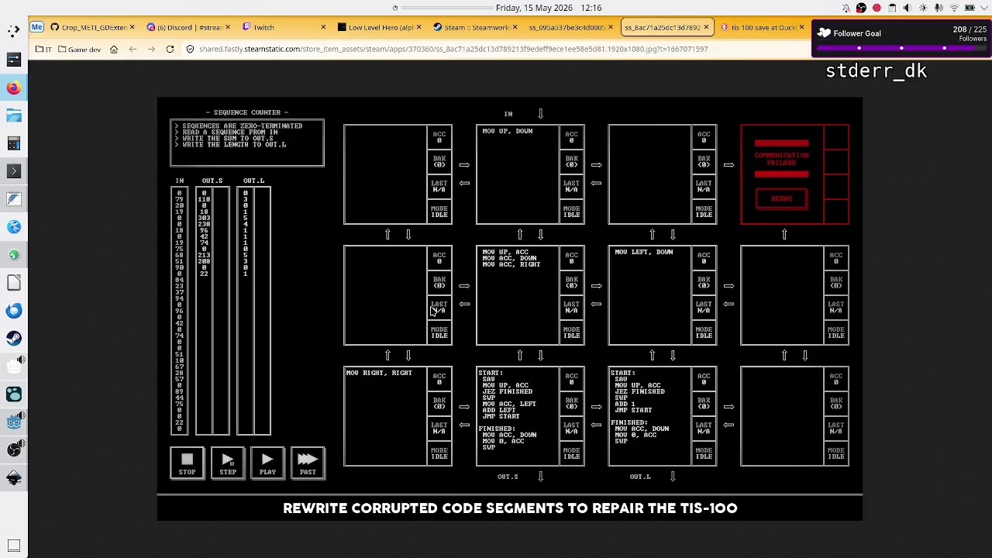
pyautogui.hotkey('alt', 'Tab')
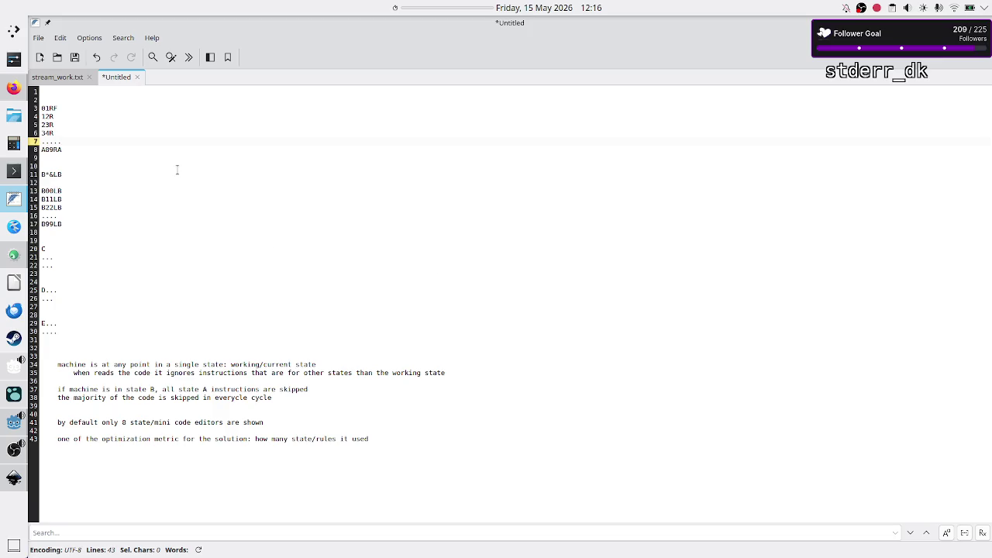
pyautogui.click(14, 89)
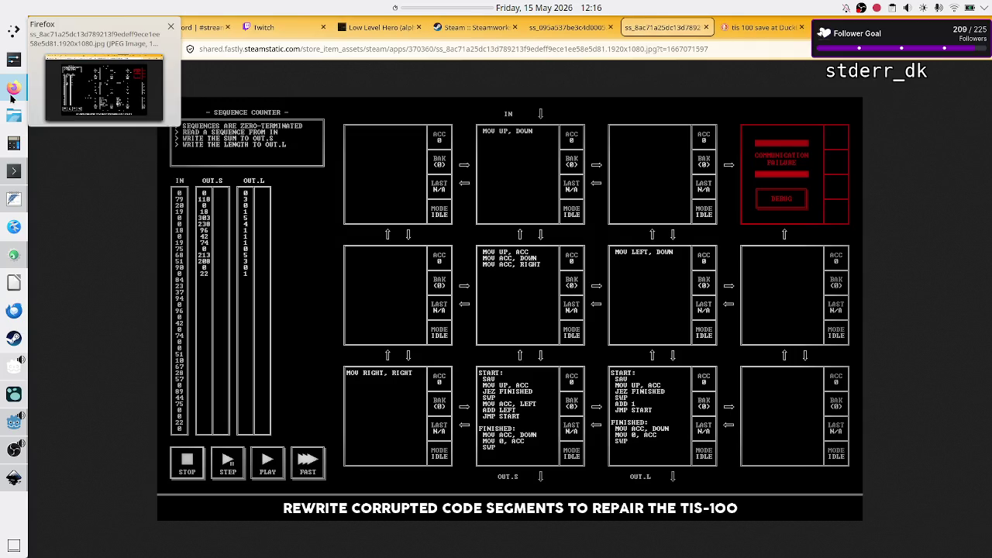
pyautogui.click(285, 31)
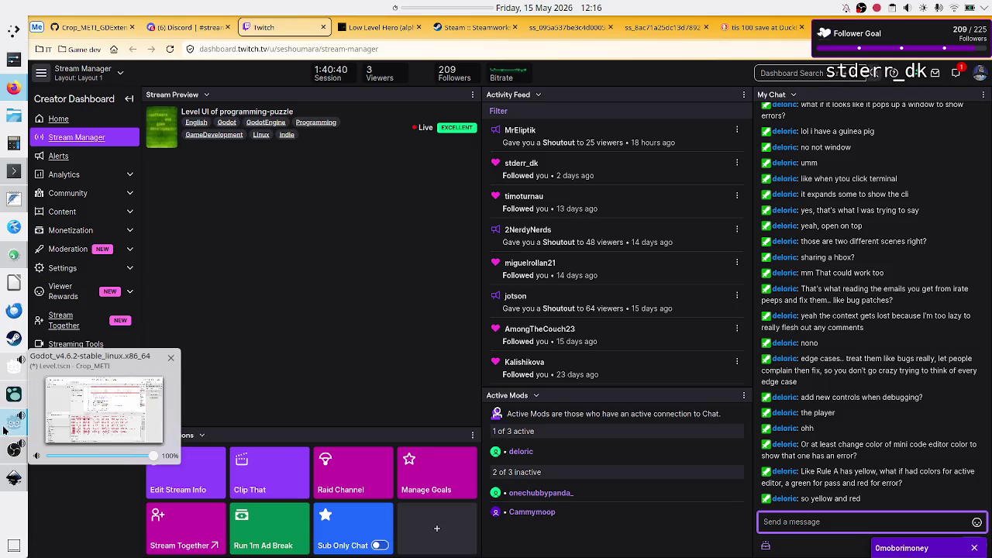
pyautogui.click(14, 449)
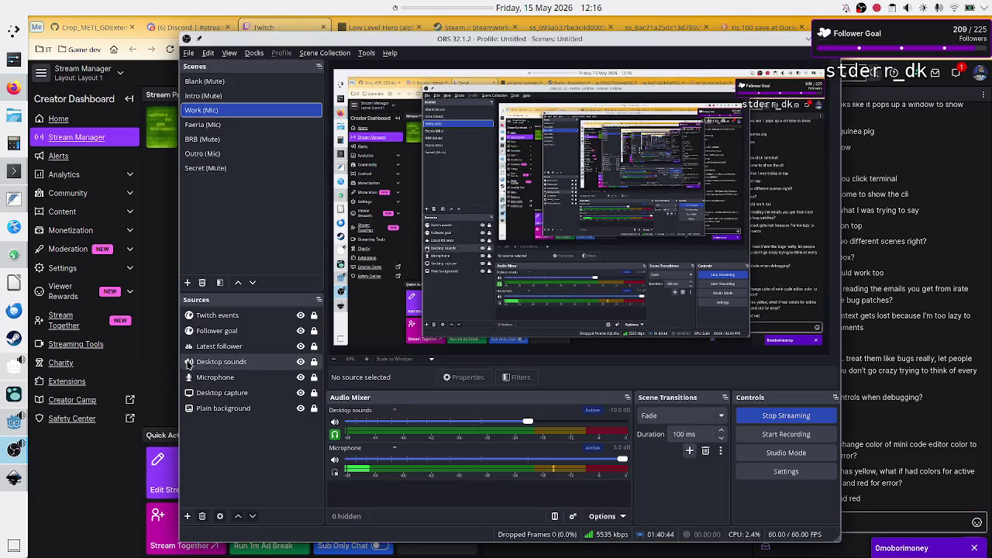
pyautogui.click(217, 174)
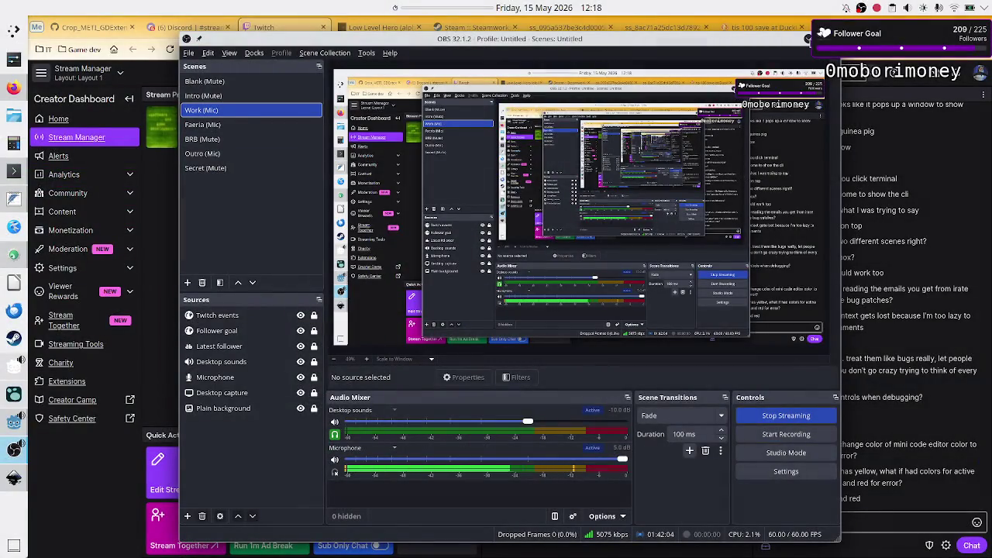
pyautogui.hotkey('alt', 'Tab')
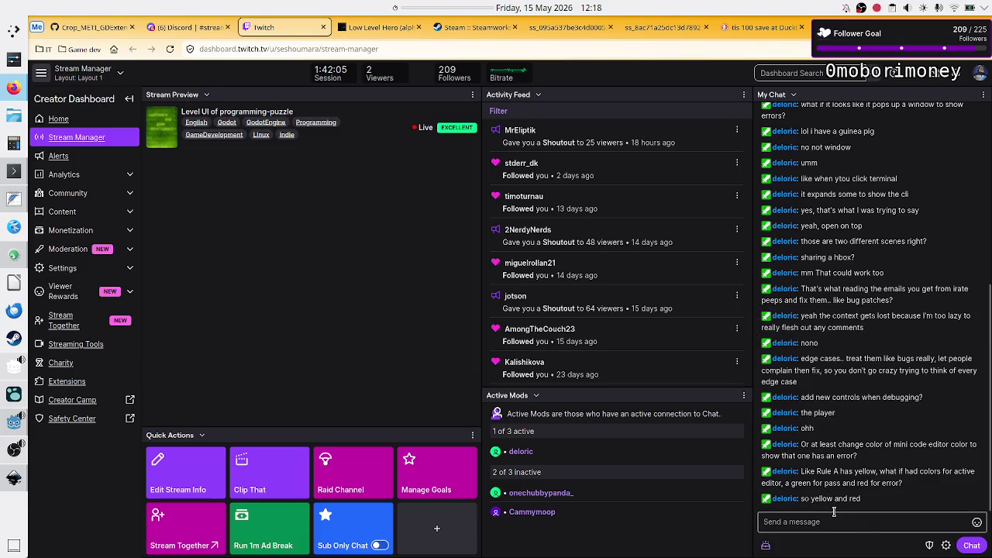
pyautogui.click(859, 519)
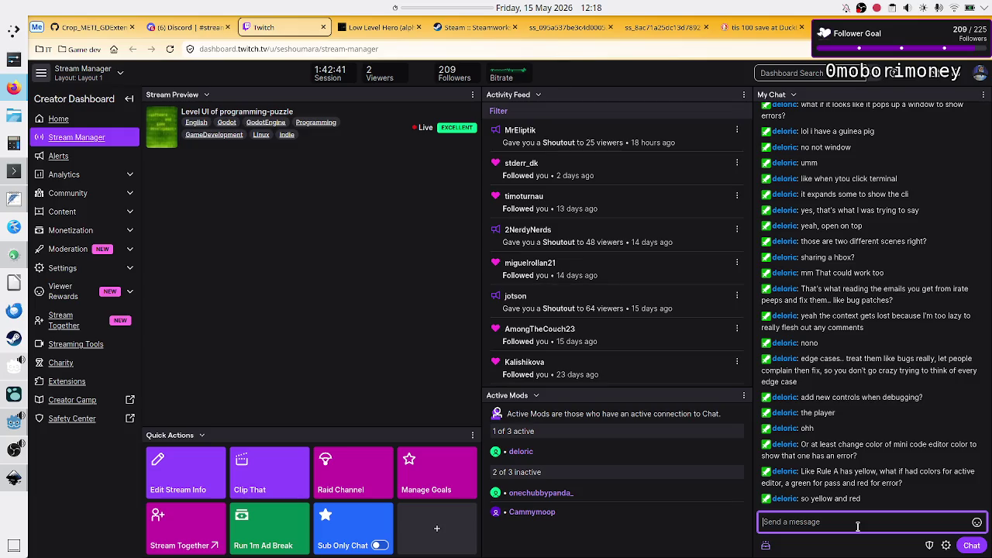
# Send !discord in the Twitch chat, replacing the half-typed !bot command.
pyautogui.write('!bot')
pyautogui.press('BackSpace')
pyautogui.press('BackSpace')
pyautogui.press('BackSpace')
pyautogui.write('!discord')
pyautogui.press('Return')
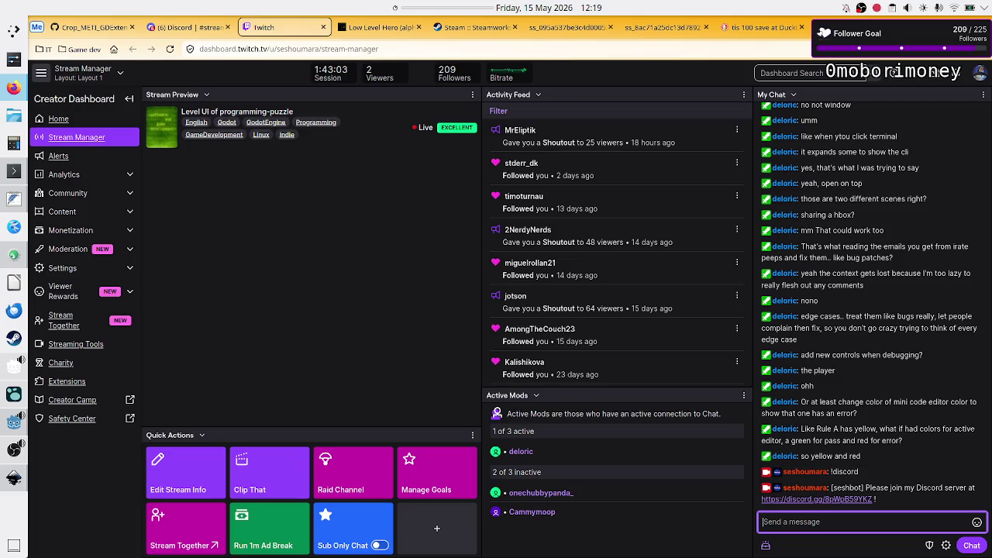
pyautogui.hotkey('ctrl', 't')
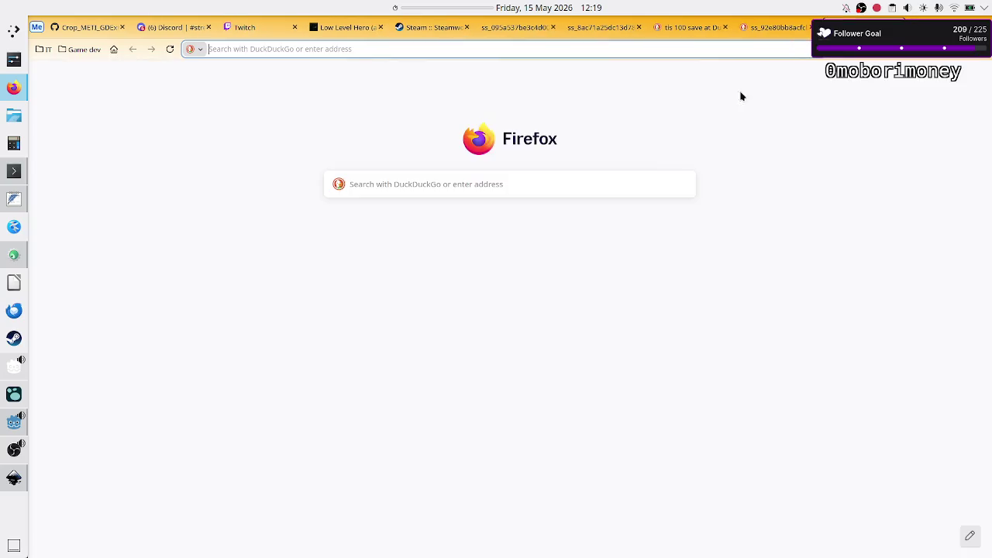
# Search DuckDuckGo for 'when did twitch start requiring validation to replay to a dm?'.
pyautogui.click(545, 181)
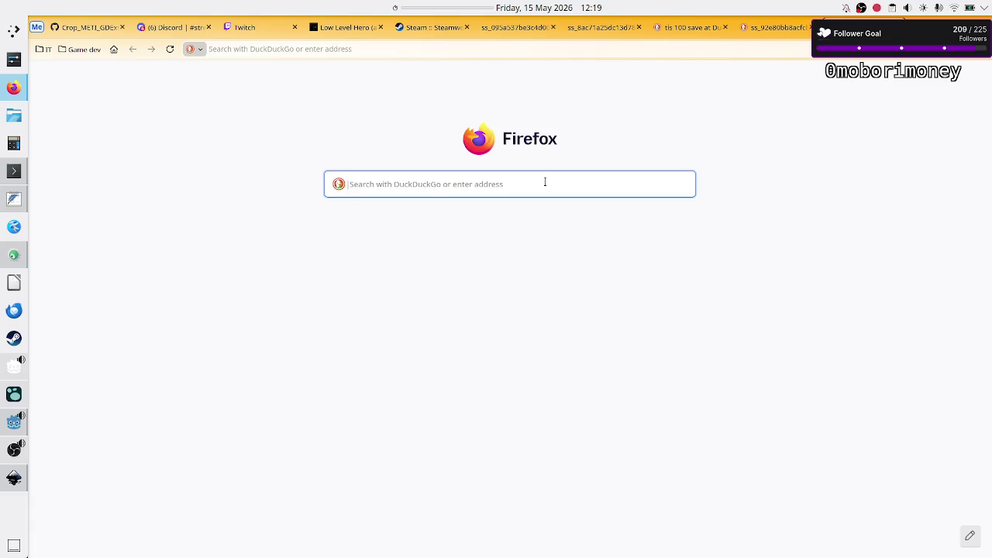
pyautogui.write('when did')
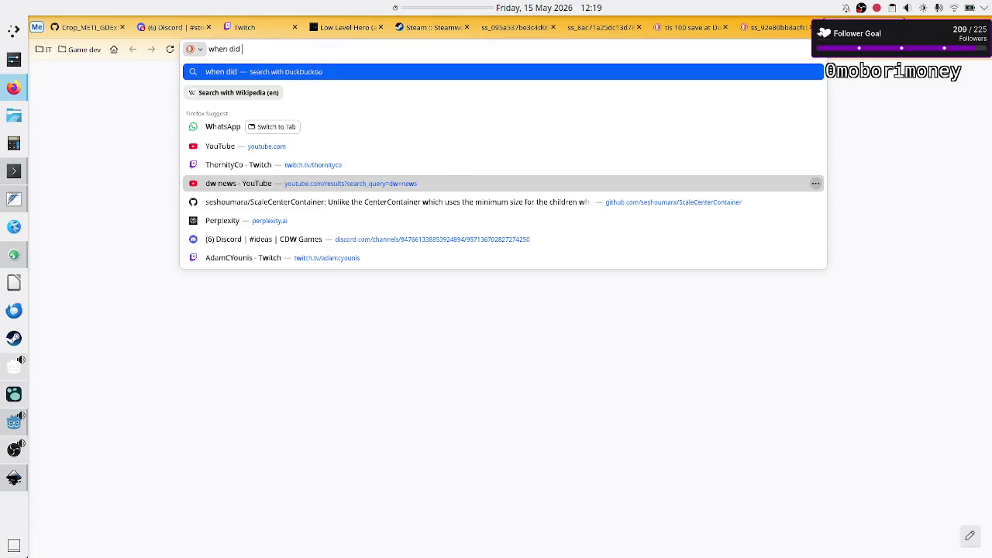
pyautogui.write(' twitch ')
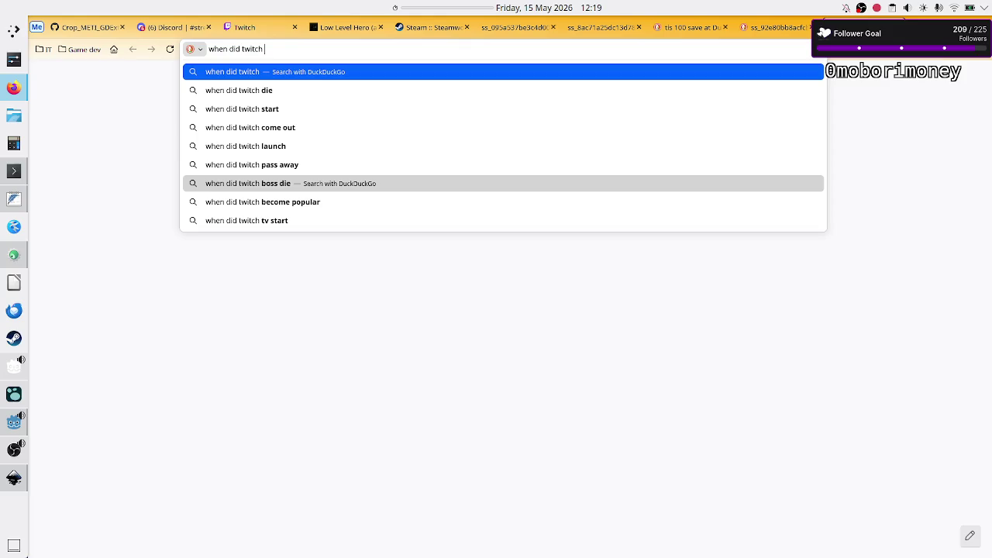
pyautogui.write('c')
pyautogui.write('hange')
pyautogui.press('BackSpace')
pyautogui.press('BackSpace')
pyautogui.press('BackSpace')
pyautogui.press('BackSpace')
pyautogui.press('BackSpace')
pyautogui.write('require')
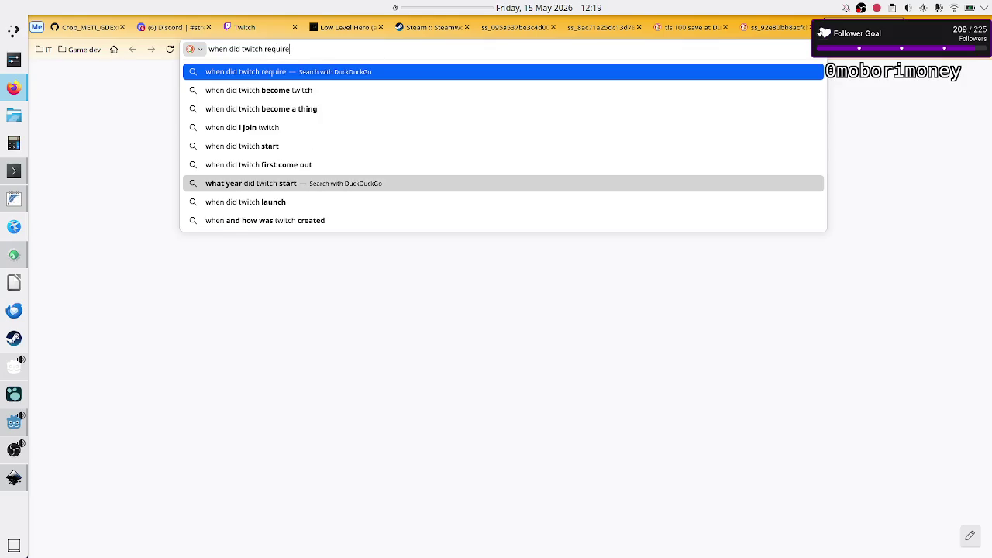
pyautogui.press('BackSpace')
pyautogui.press('BackSpace')
pyautogui.press('BackSpace')
pyautogui.press('BackSpace')
pyautogui.press('BackSpace')
pyautogui.press('BackSpace')
pyautogui.press('BackSpace')
pyautogui.write('st')
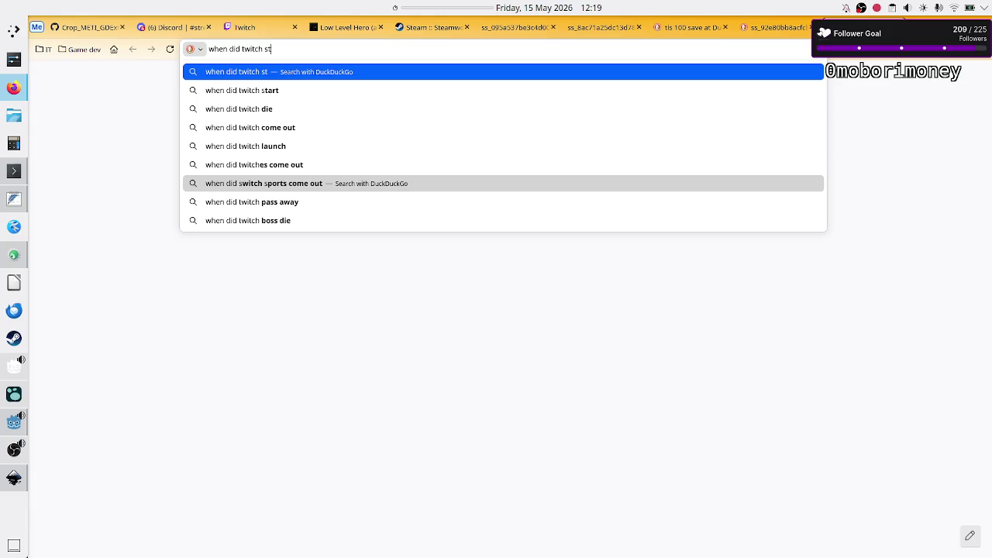
pyautogui.write('art ')
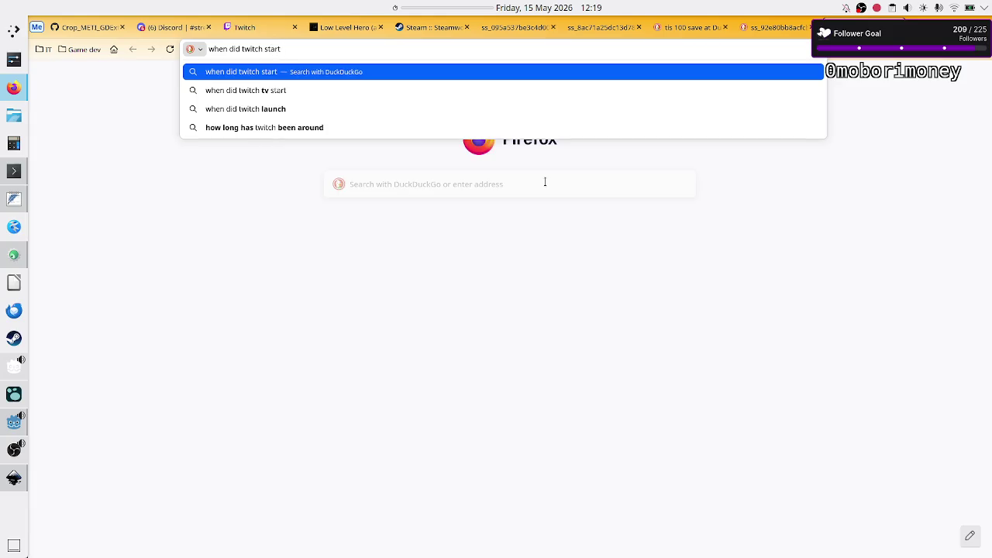
pyautogui.write('req')
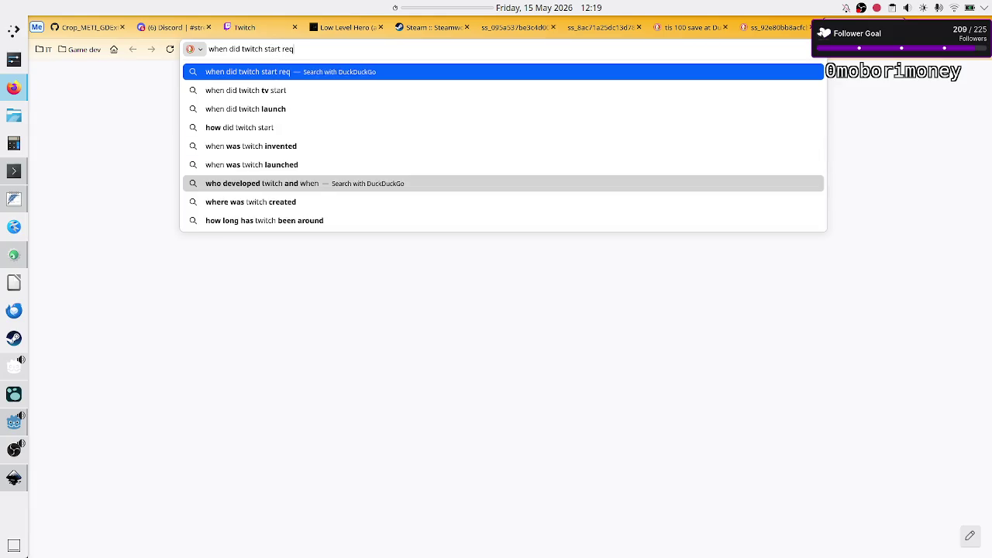
pyautogui.write('uiring')
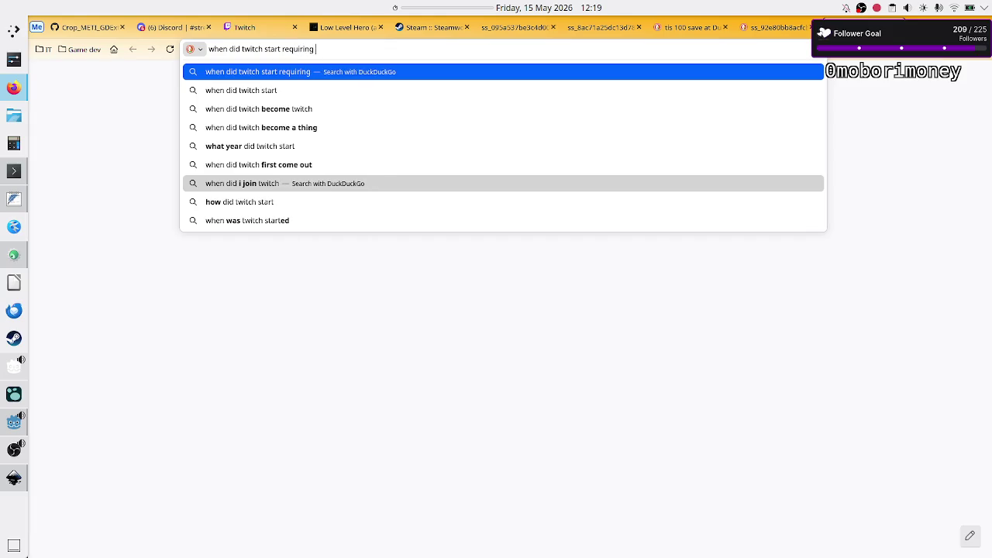
pyautogui.write(' validati')
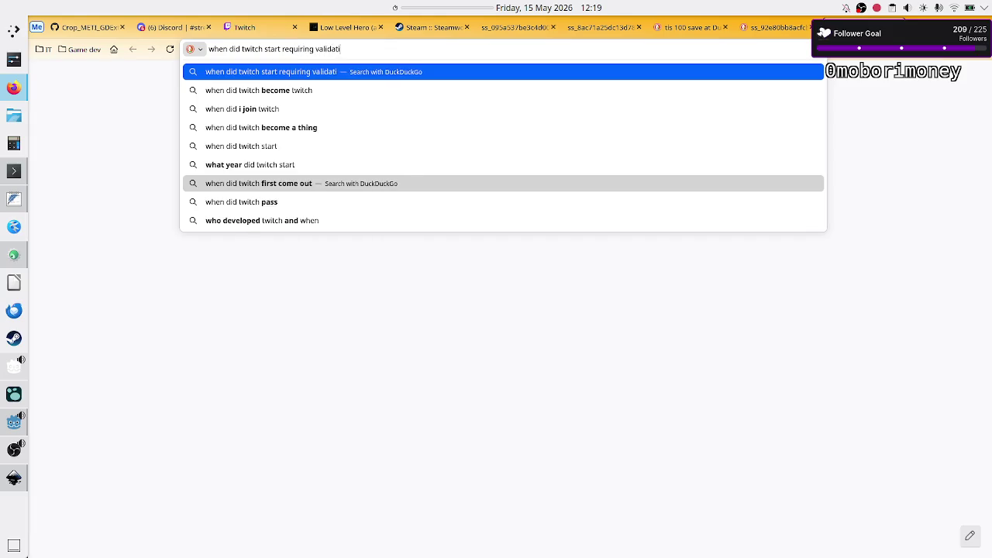
pyautogui.write('on to replay')
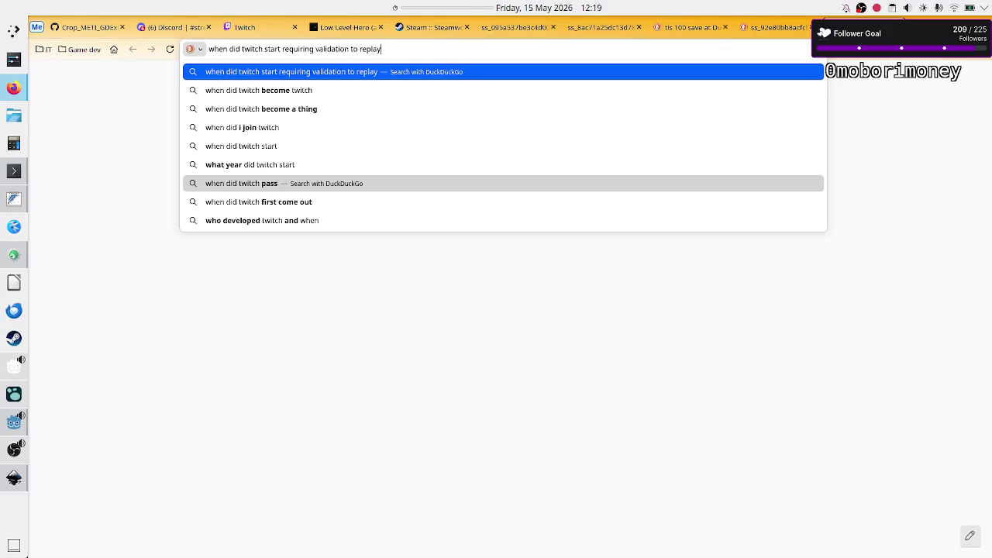
pyautogui.write(' to a p')
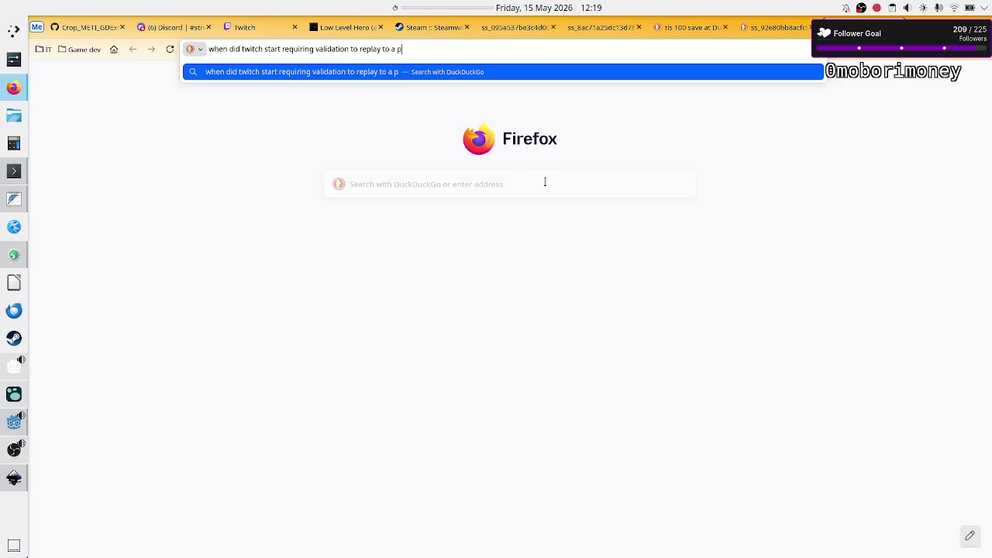
pyautogui.press('BackSpace')
pyautogui.write('dm?')
pyautogui.press('Return')
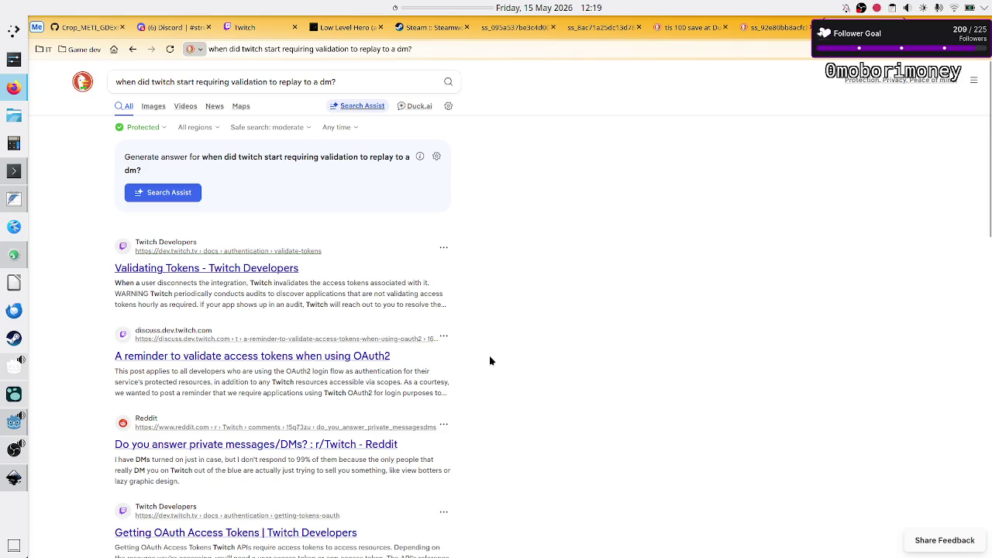
# Scroll through the search results, then go back to the Twitch dashboard tab.
pyautogui.scroll(-5, 488, 363)
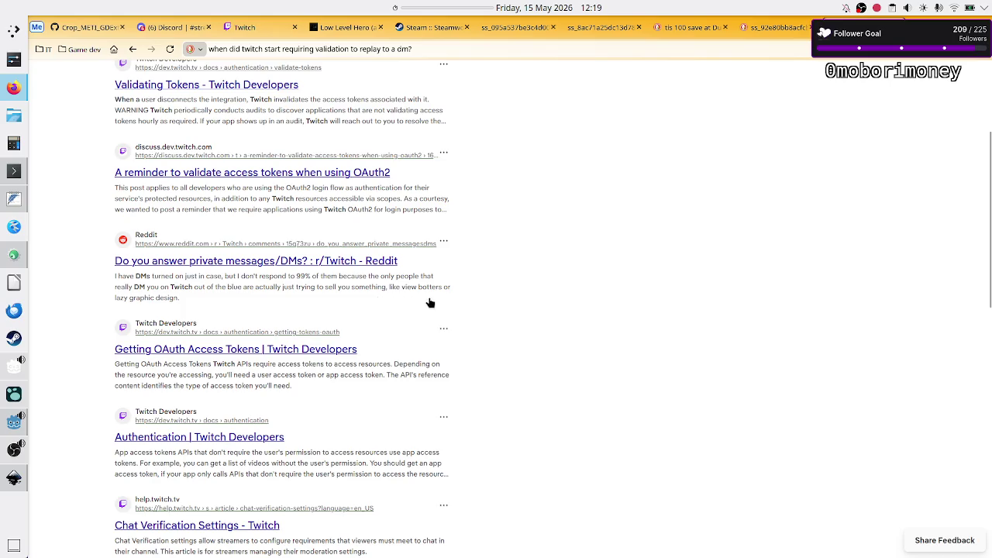
pyautogui.scroll(-1, 481, 341)
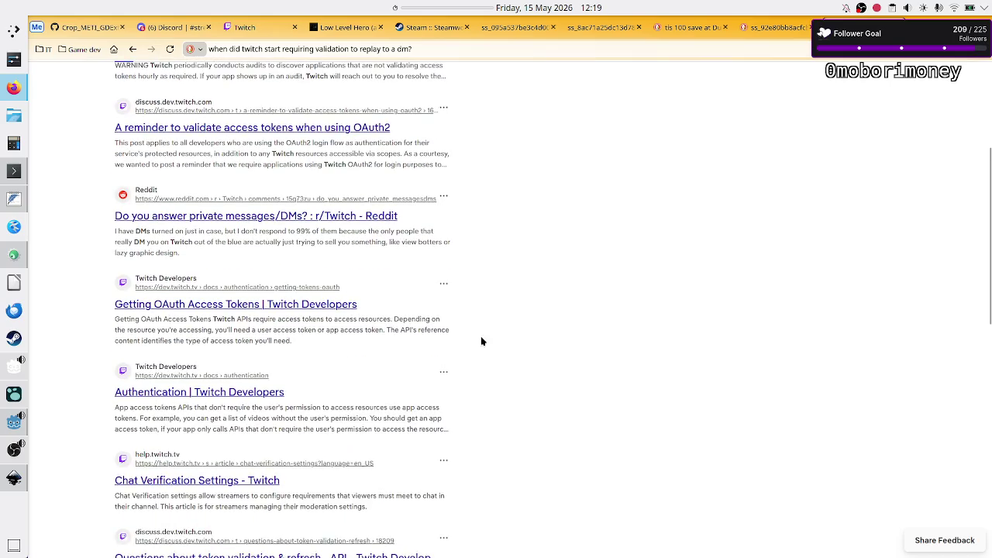
pyautogui.scroll(5, 487, 333)
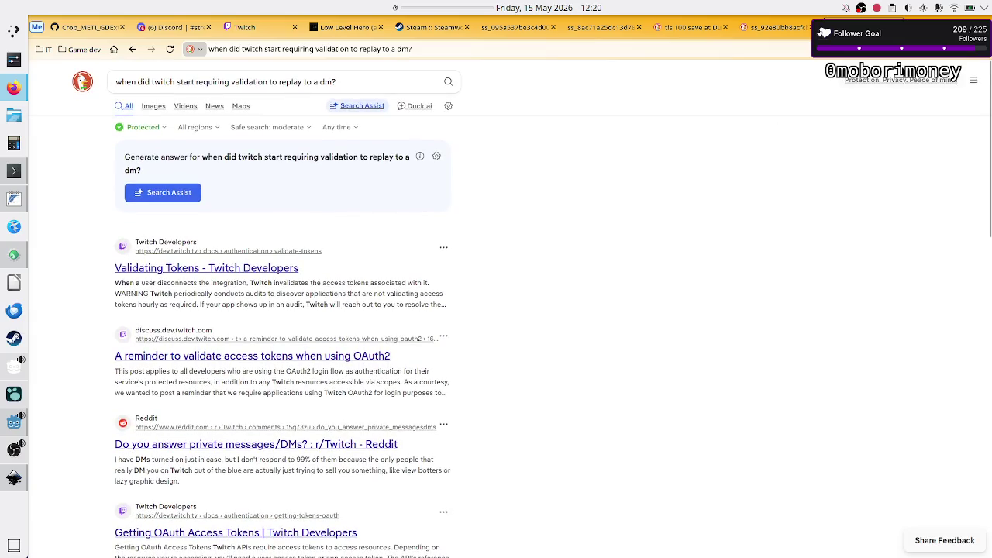
pyautogui.hotkey('ctrl', '4')
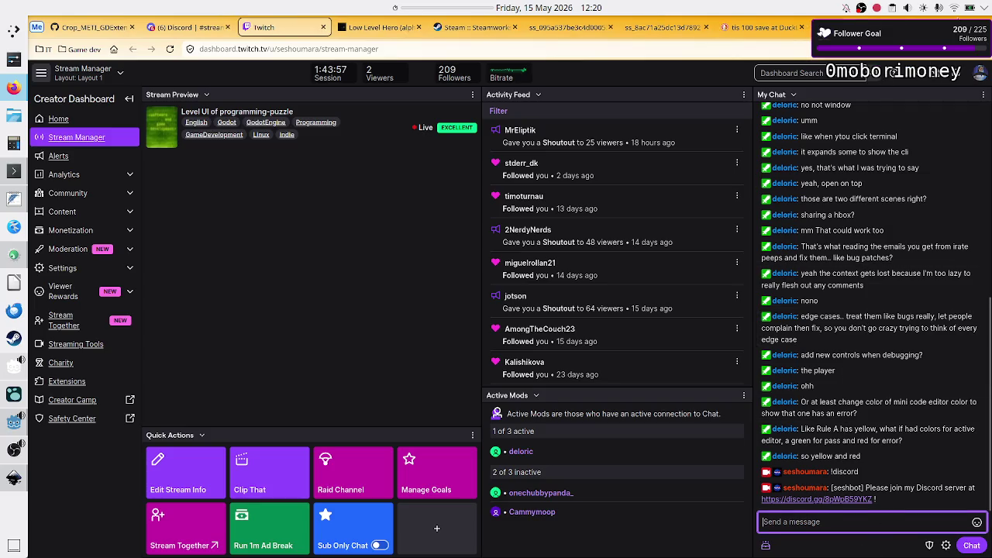
# Leave the Twitch dashboard and show the ss_8ac71a25dc13d789 Sequence Counter screenshot in Firefox.
pyautogui.hotkey('alt', 'Tab')
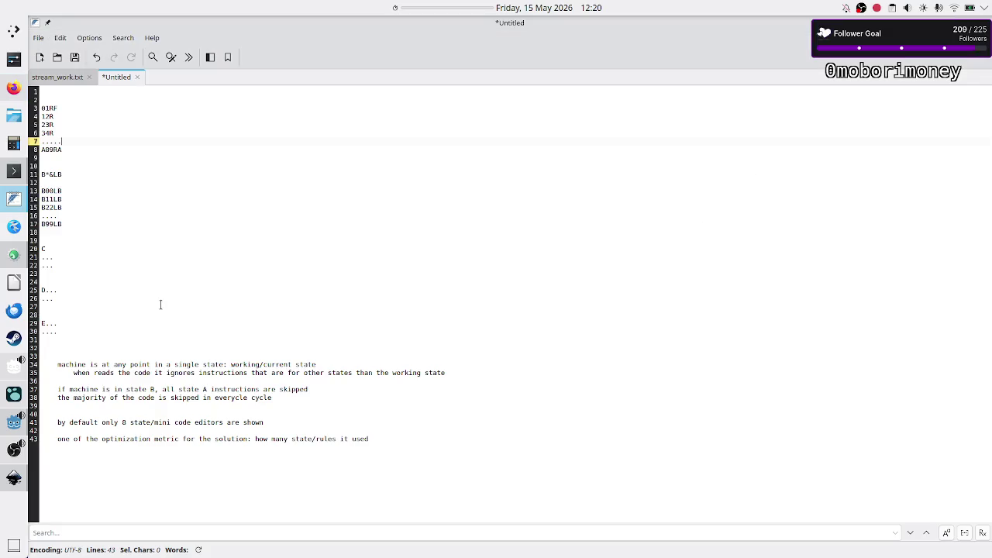
pyautogui.click(14, 87)
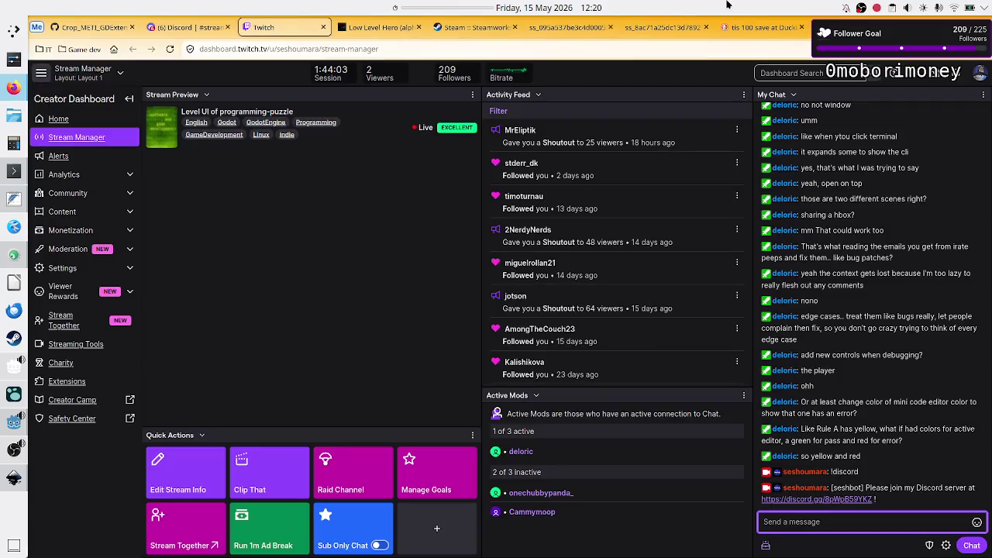
pyautogui.click(662, 33)
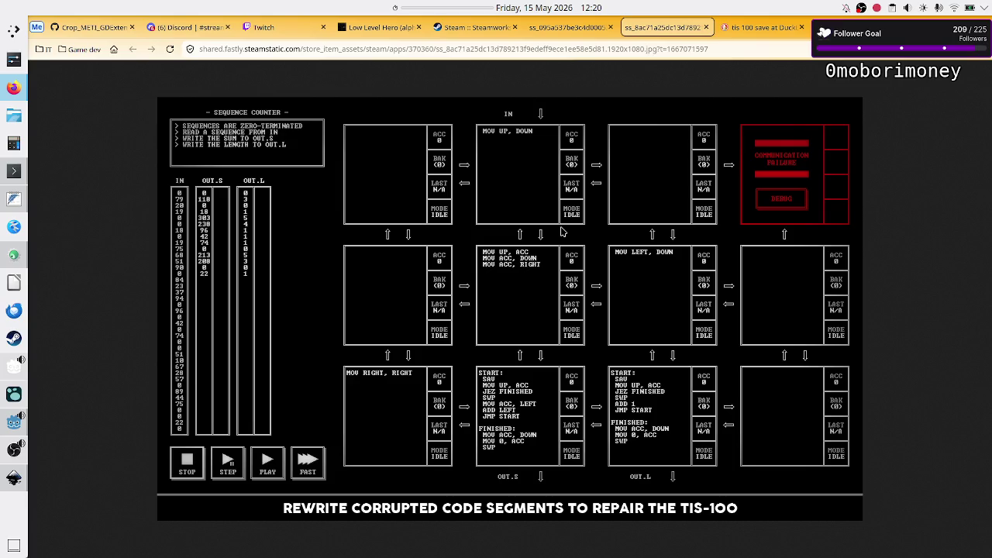
# Move to the next TIS-100 screenshot, then return to the level_UI_concepts.svg mockup in Inkscape.
pyautogui.hotkey('alt', 'Left')
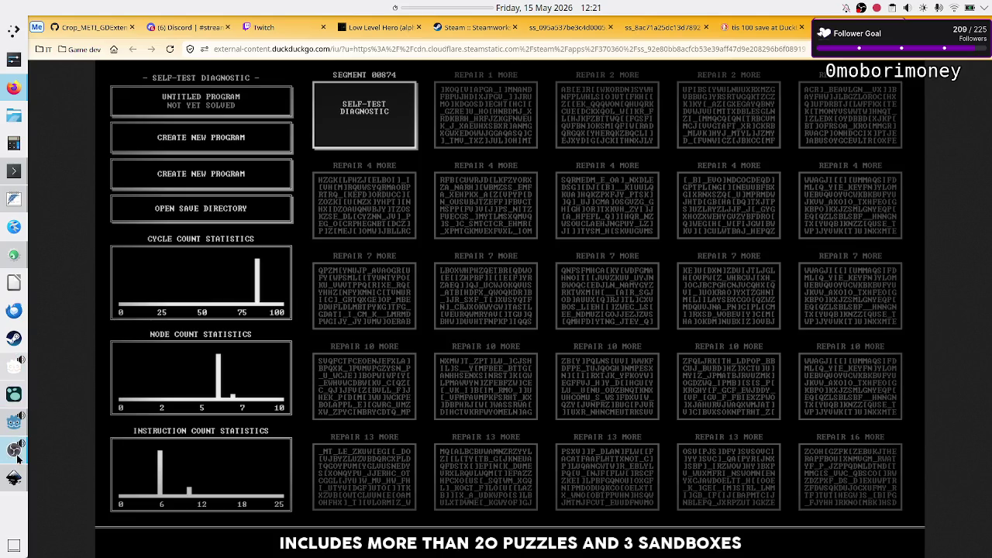
pyautogui.click(14, 479)
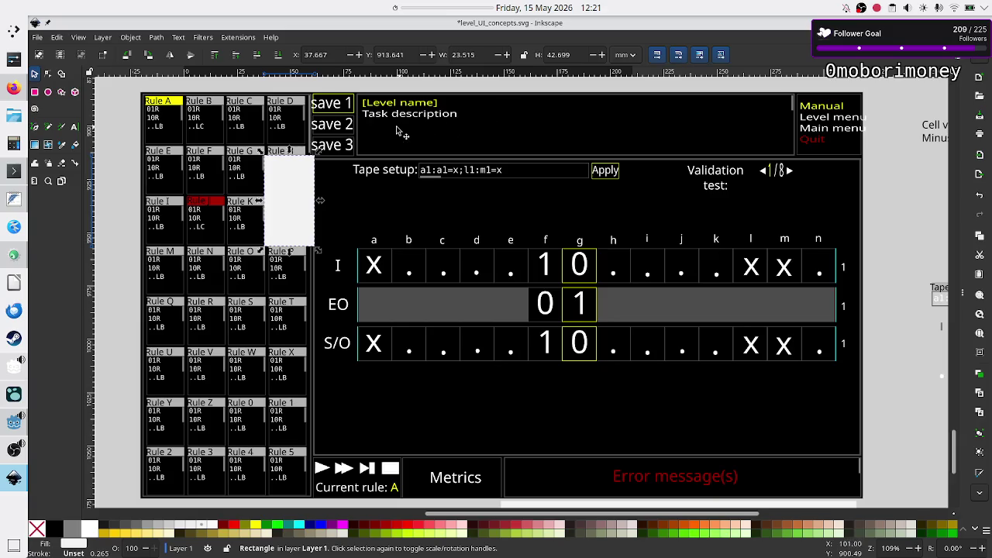
# Drag the white rectangle up onto the save 1, save 2 and save 3 buttons.
pyautogui.scroll(3, 359, 141)
pyautogui.scroll(1, 347, 144)
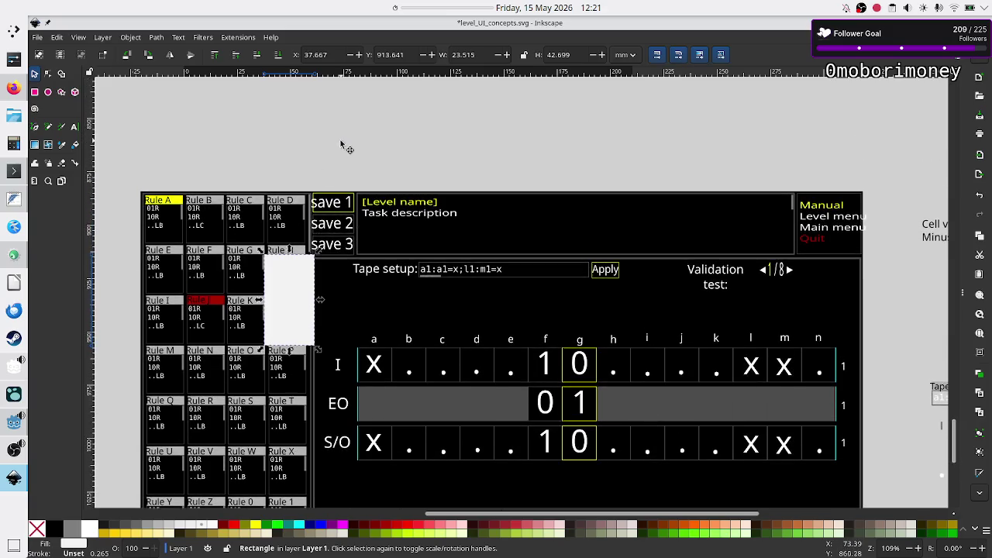
pyautogui.moveTo(279, 296); pyautogui.dragTo(324, 226)
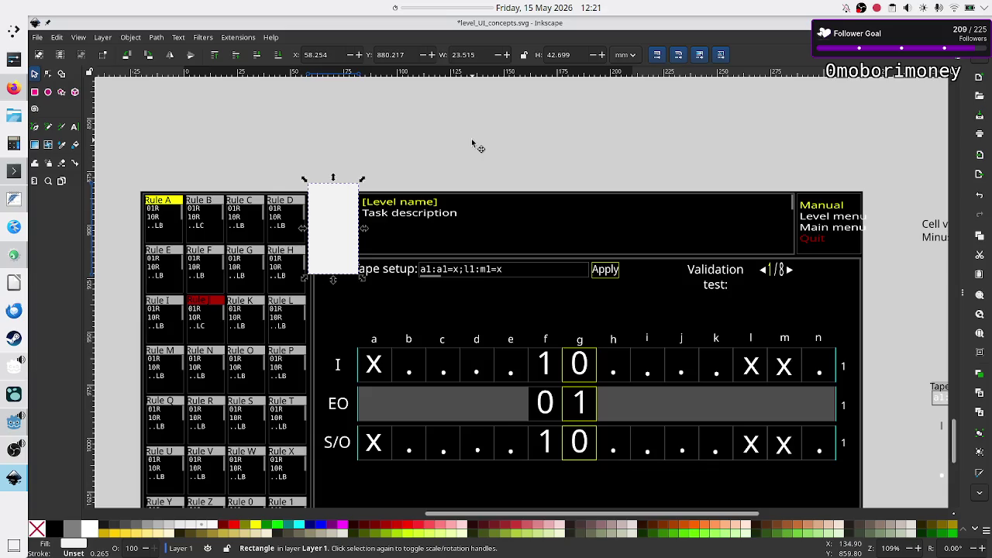
pyautogui.scroll(5, 471, 138)
pyautogui.scroll(-2, 472, 138)
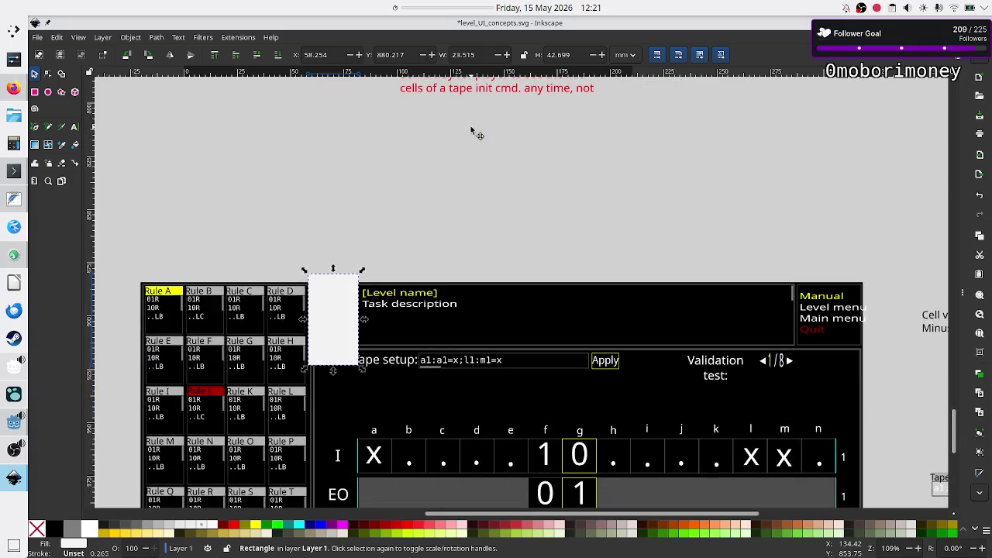
pyautogui.click(34, 92)
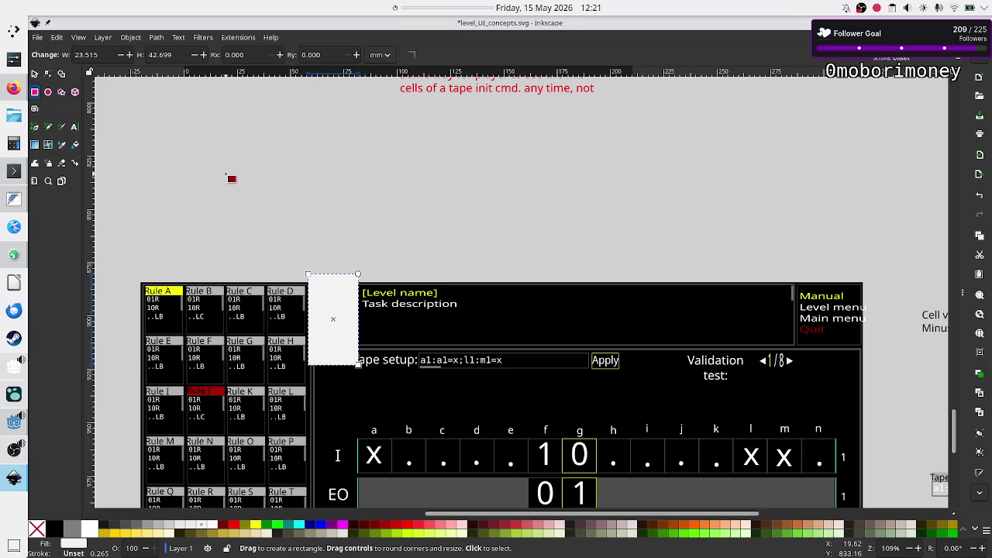
# Draw a wide rectangle across the top of the mockup and fill it 80% Gray.
pyautogui.moveTo(197, 135); pyautogui.dragTo(672, 260)
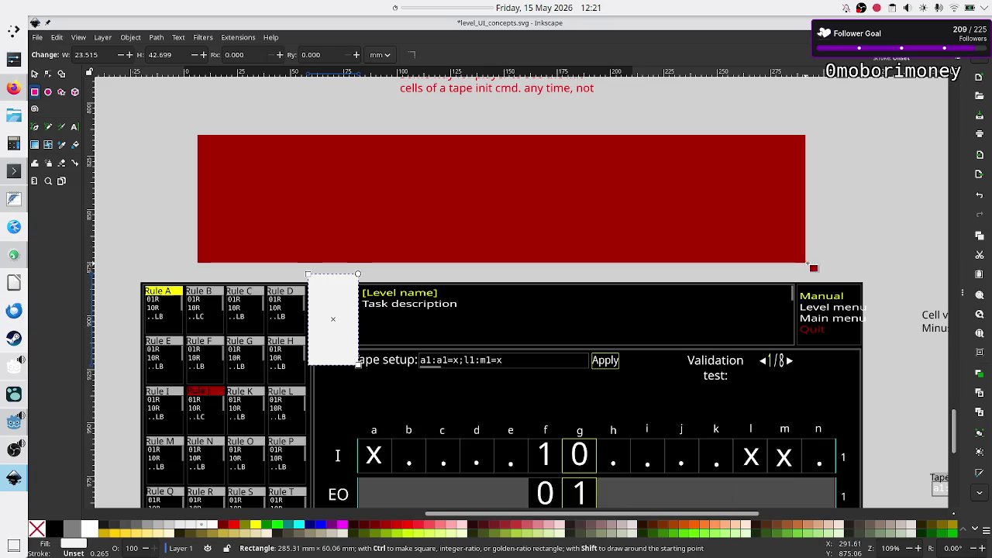
pyautogui.moveTo(672, 261); pyautogui.dragTo(859, 261)
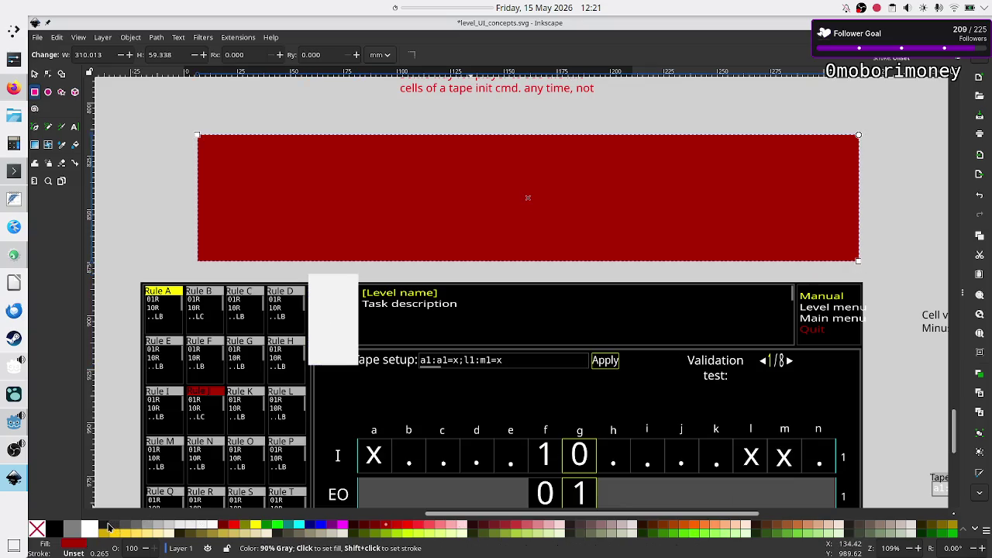
pyautogui.click(117, 528)
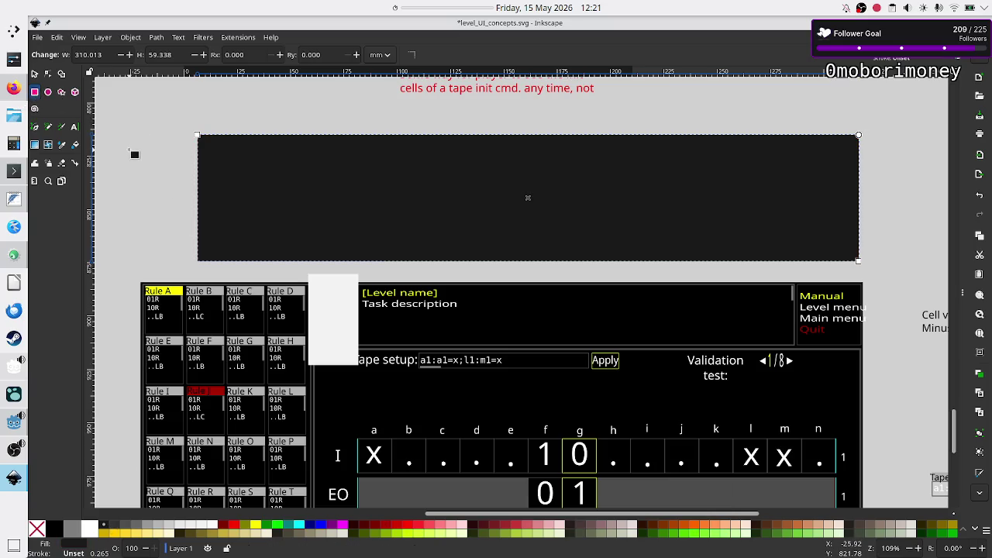
# Add #FFCC00 yellow squares on the panel and delete the stray one outside it.
pyautogui.moveTo(129, 149); pyautogui.dragTo(169, 193)
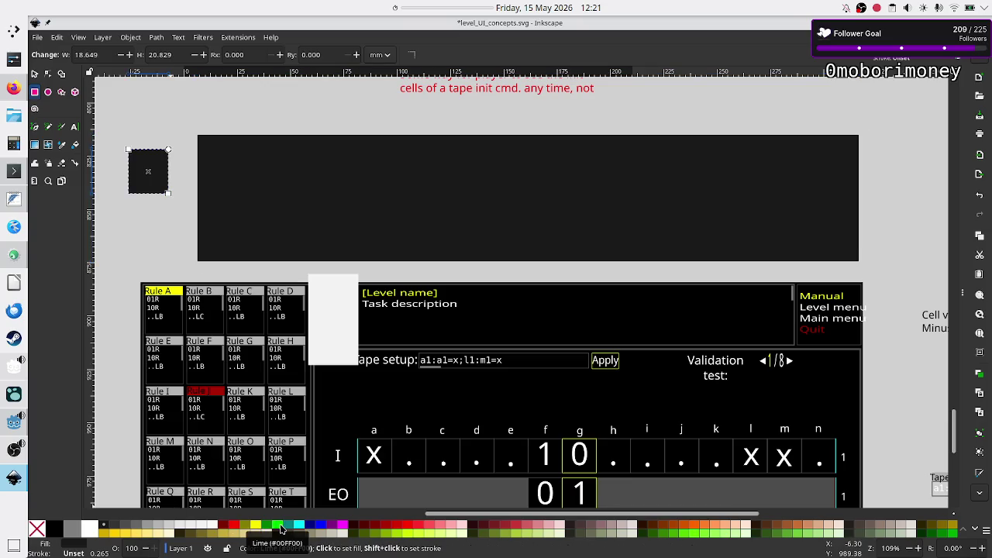
pyautogui.click(111, 535)
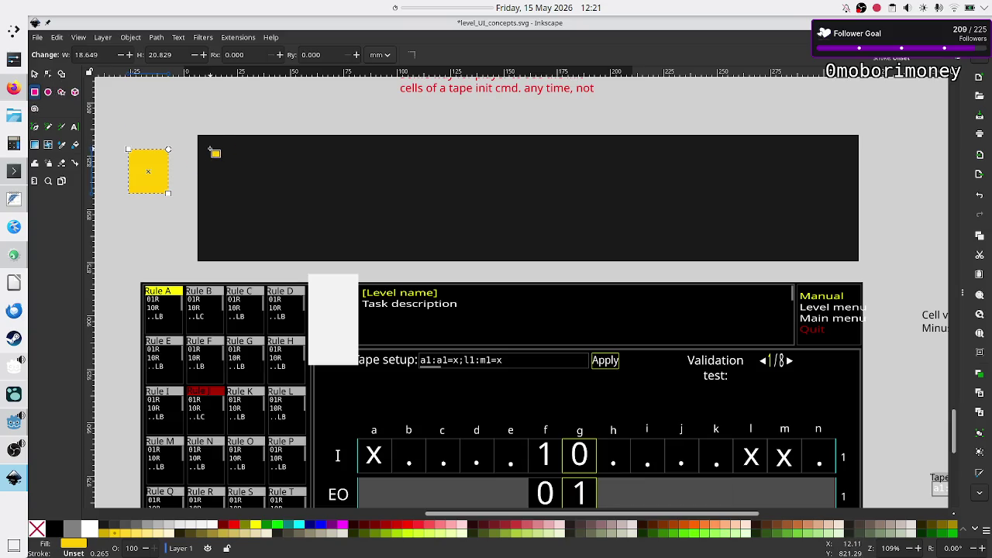
pyautogui.moveTo(210, 148)
pyautogui.mouseDown()
pyautogui.moveTo(236, 176)
pyautogui.moveTo(382, 178)
pyautogui.mouseUp()
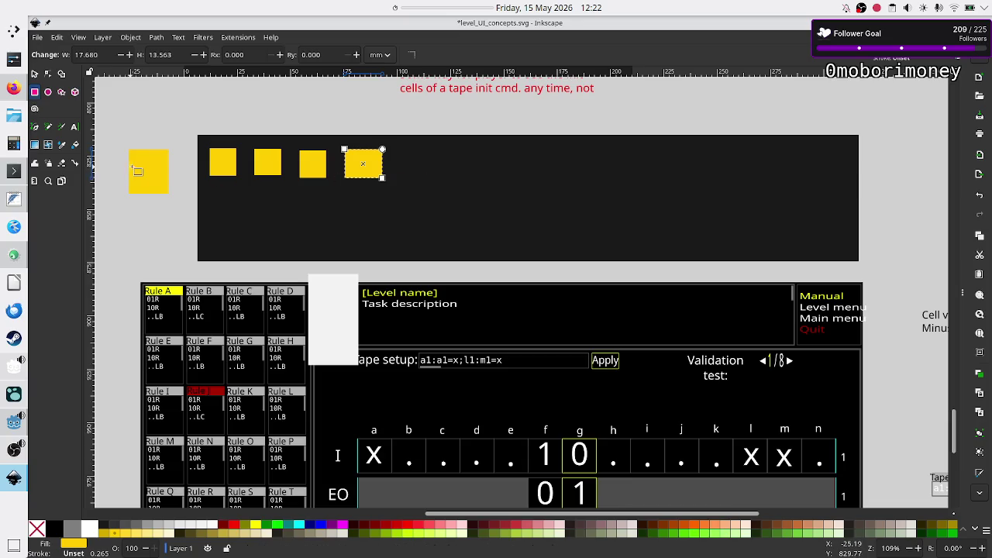
pyautogui.click(34, 75)
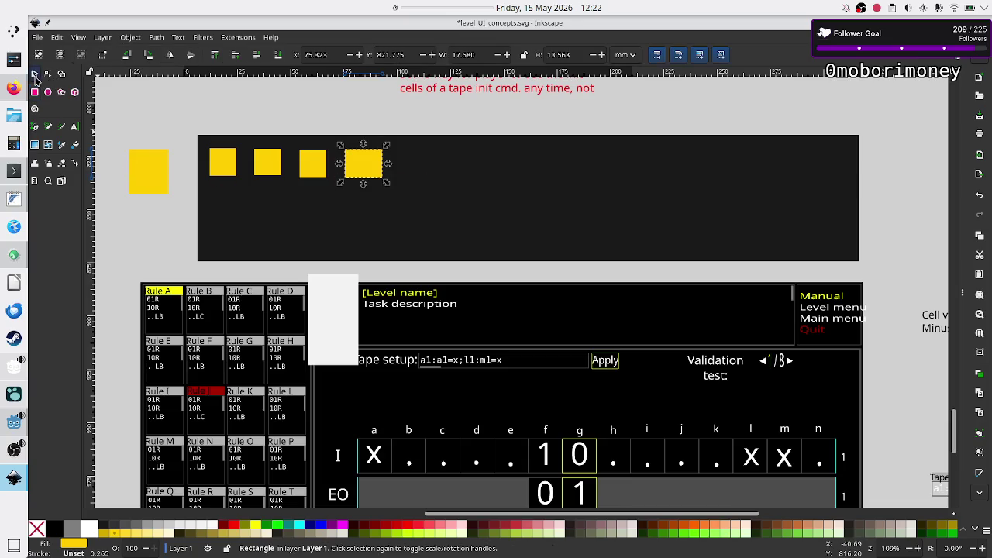
pyautogui.click(147, 173)
pyautogui.press('Delete')
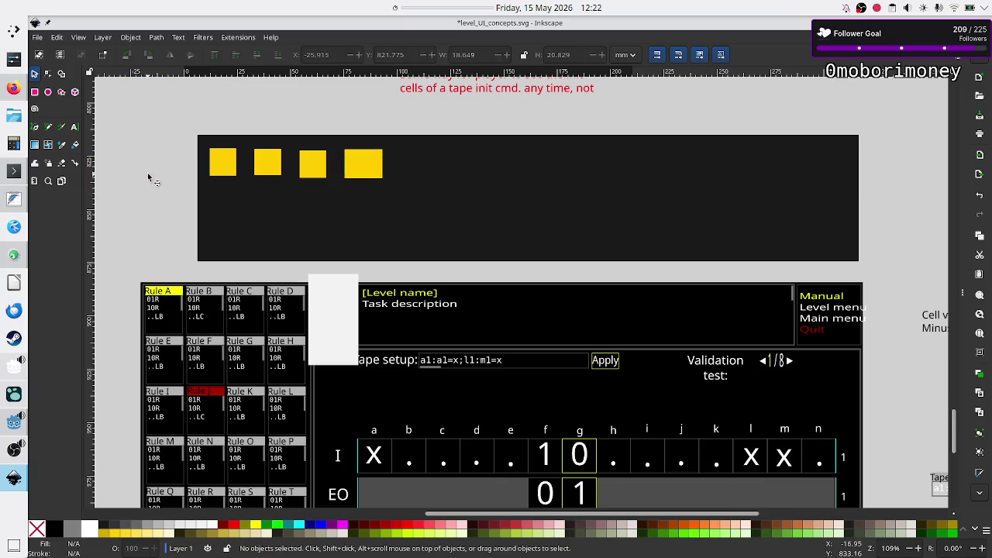
# Select the fourth yellow square, then the dark gray panel.
pyautogui.click(367, 170)
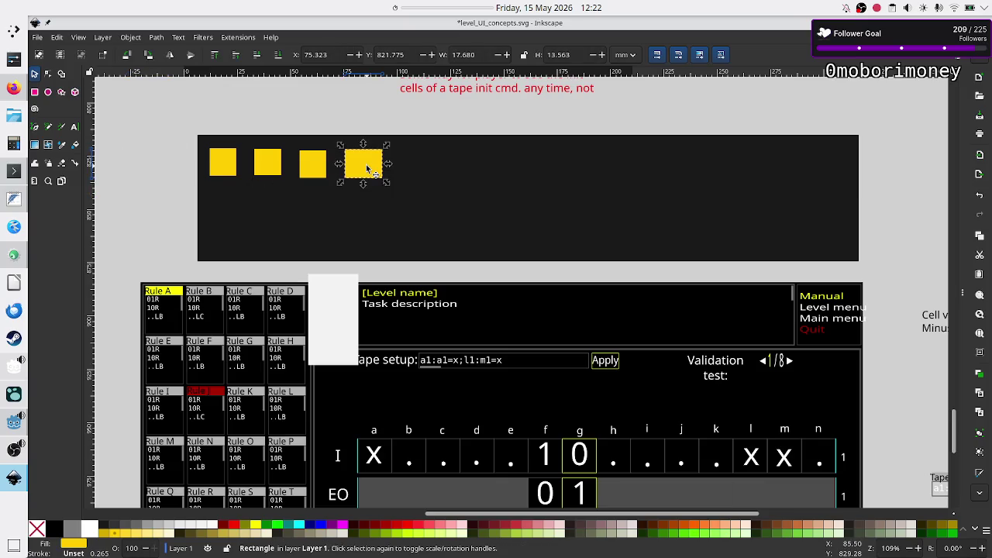
pyautogui.scroll(3, 365, 232)
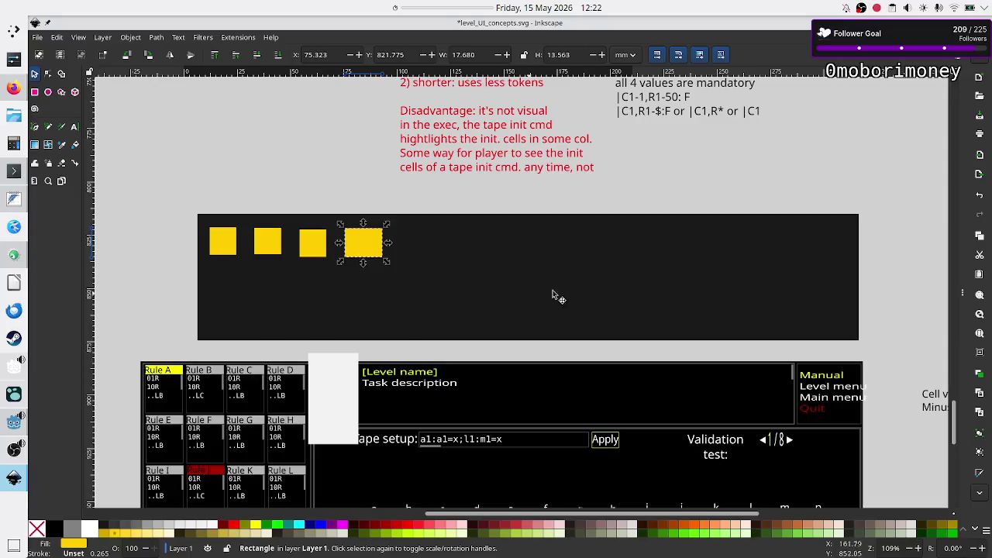
pyautogui.click(780, 282)
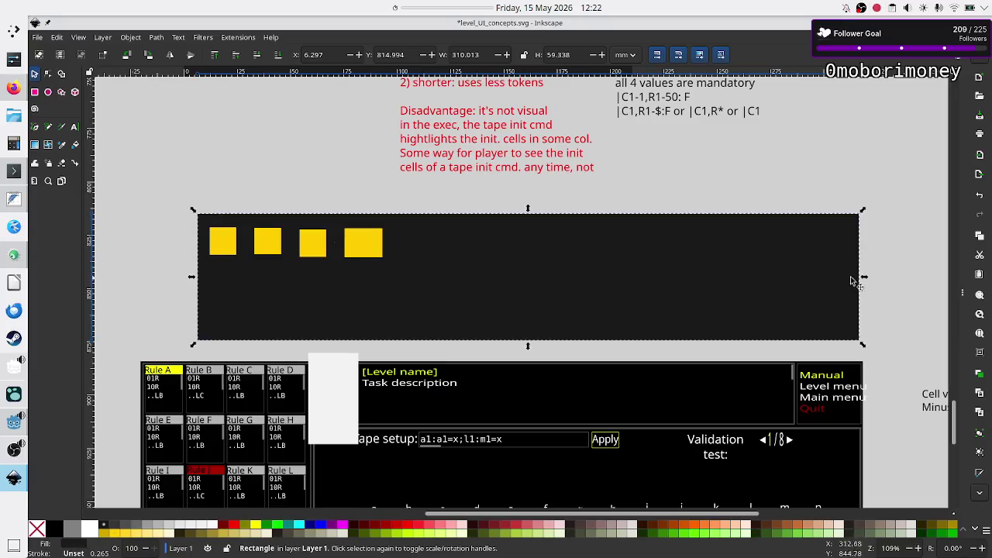
# Shrink the dark panel into a low bar, then stretch it right to about 195 mm wide.
pyautogui.moveTo(867, 279)
pyautogui.mouseDown()
pyautogui.moveTo(627, 293)
pyautogui.moveTo(404, 289)
pyautogui.mouseUp()
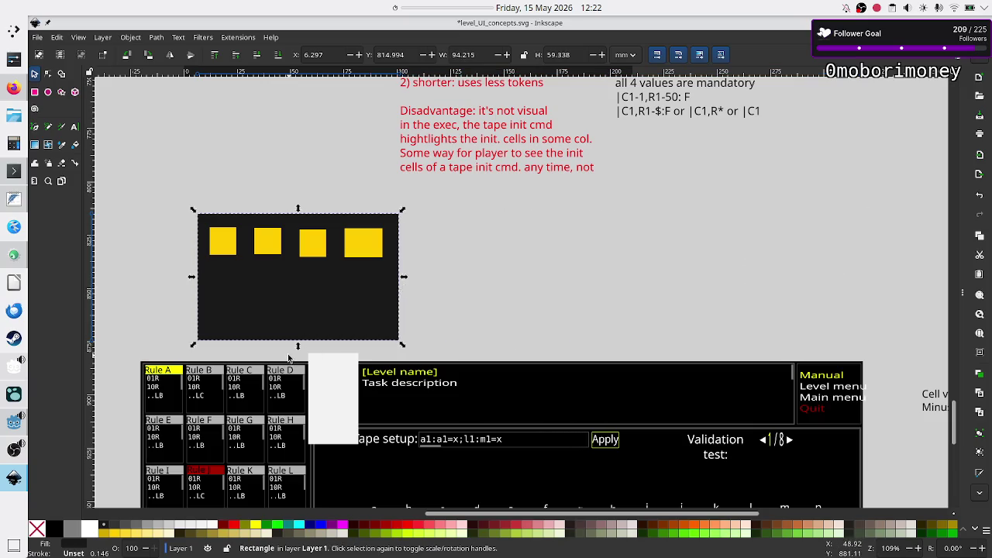
pyautogui.moveTo(299, 347); pyautogui.dragTo(298, 282)
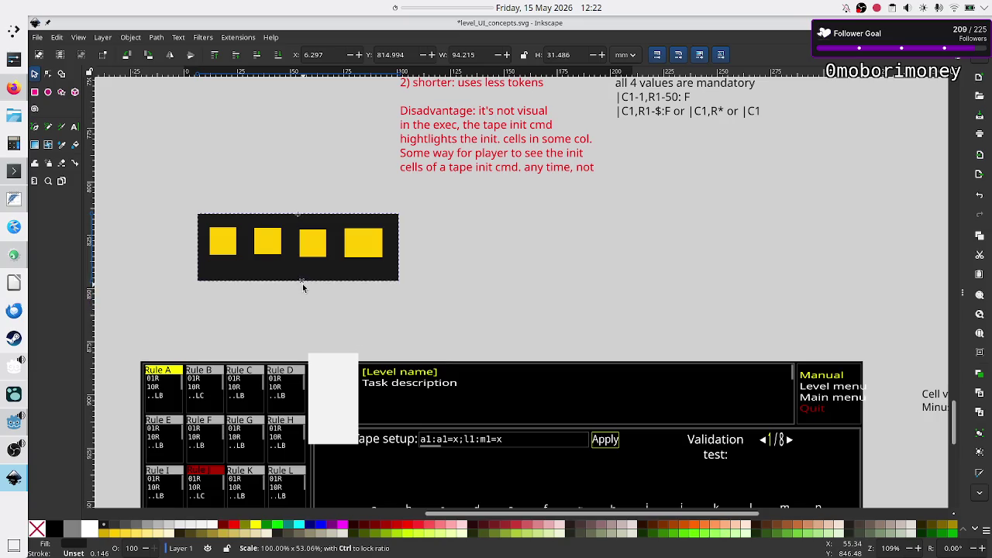
pyautogui.click(368, 245)
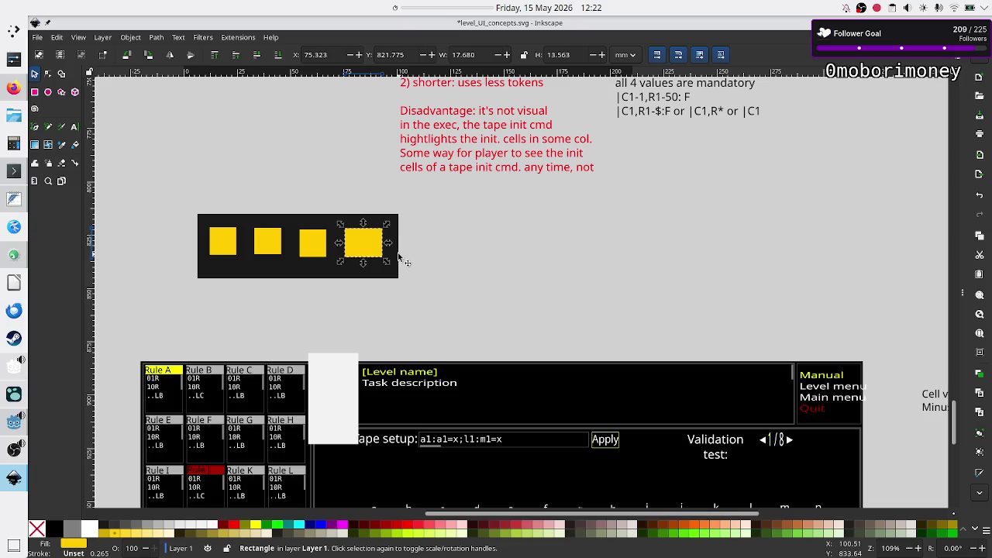
pyautogui.click(397, 257)
pyautogui.moveTo(404, 247); pyautogui.dragTo(615, 270)
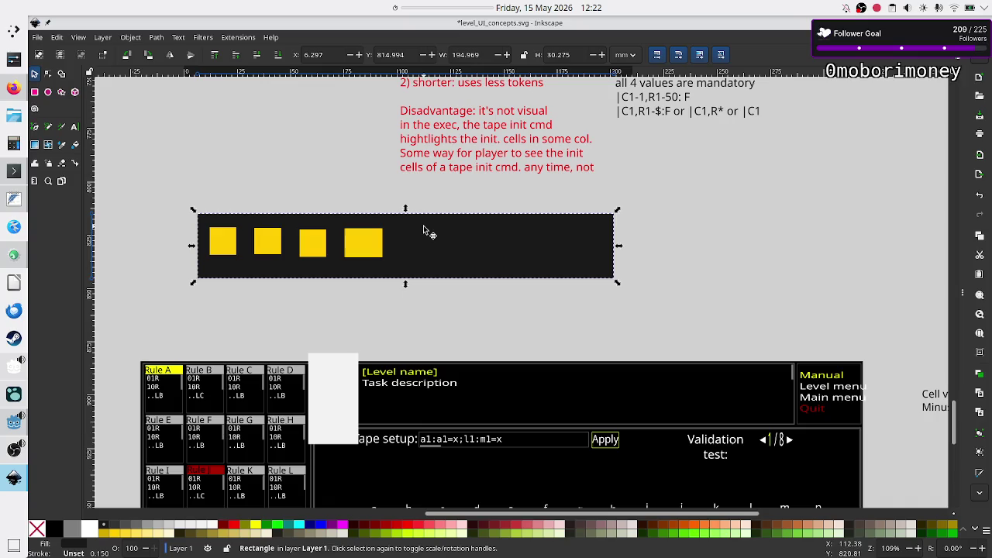
pyautogui.click(35, 93)
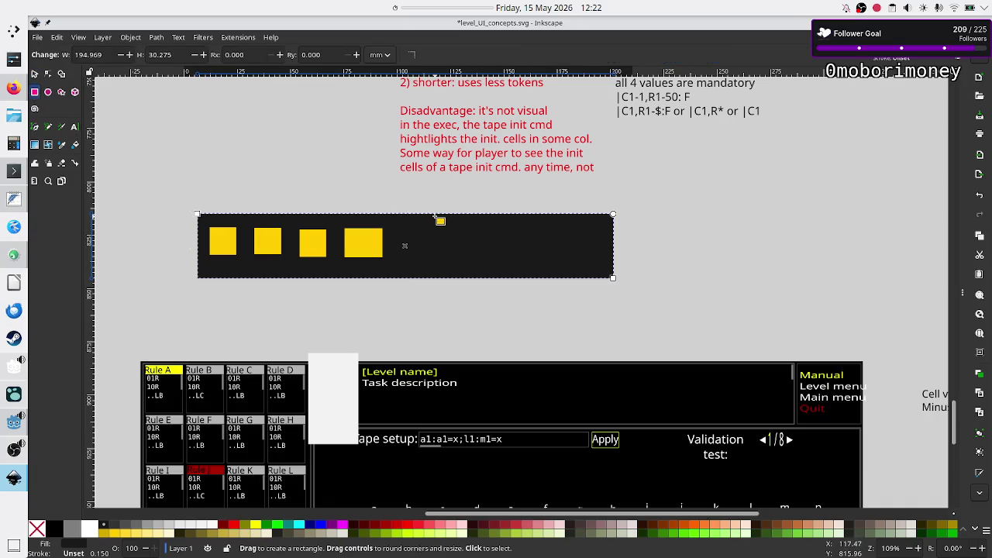
# Divide the dark bar with a thin white vertical line and draw a white box in its right half.
pyautogui.moveTo(435, 217); pyautogui.dragTo(436, 280)
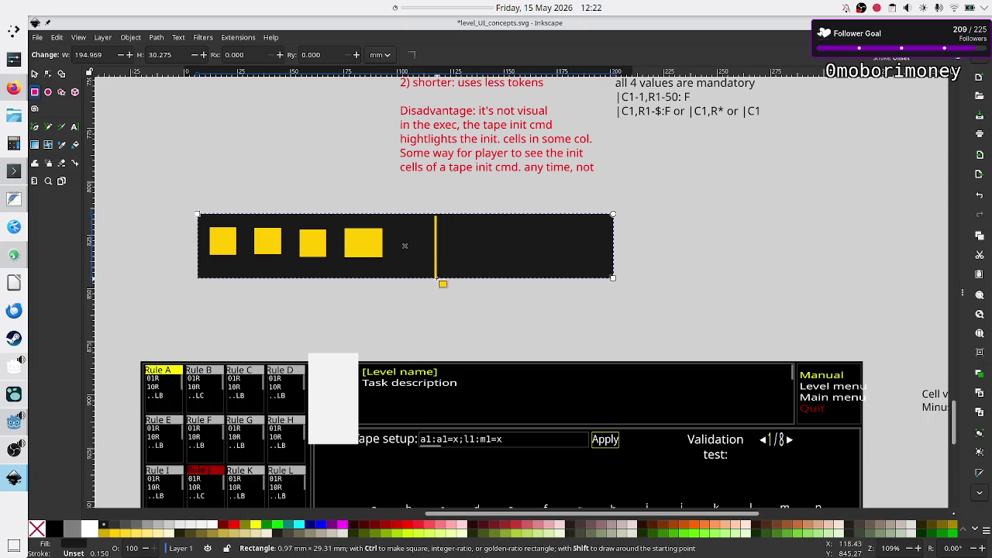
pyautogui.click(214, 530)
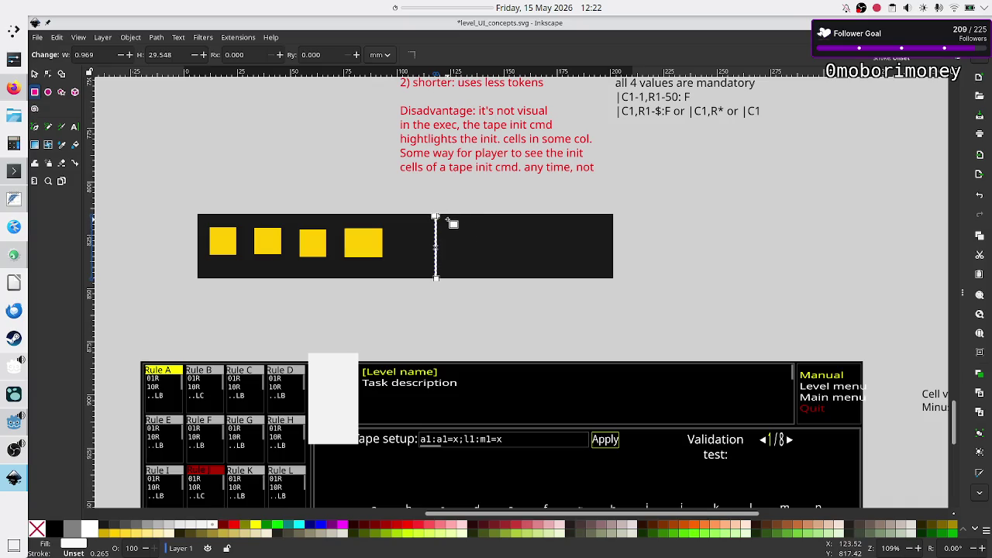
pyautogui.moveTo(446, 219); pyautogui.dragTo(608, 273)
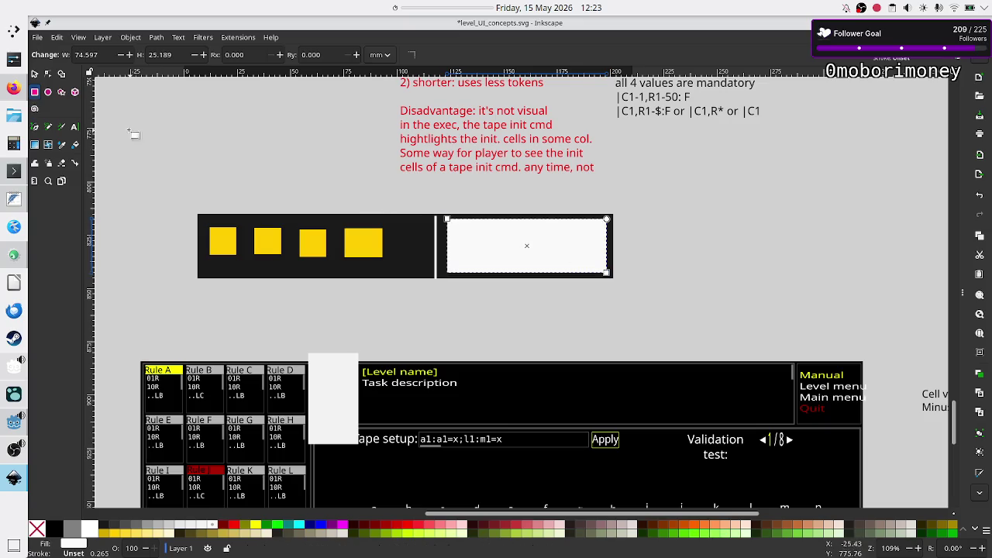
# Label the white box with dark gray 'save UI' text and select the finished label.
pyautogui.click(75, 126)
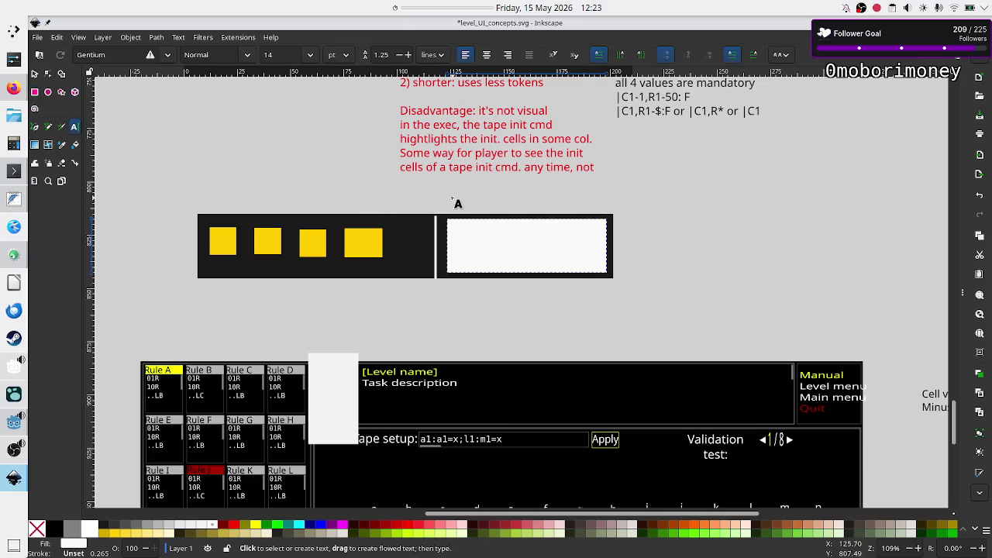
pyautogui.click(494, 245)
pyautogui.write('test')
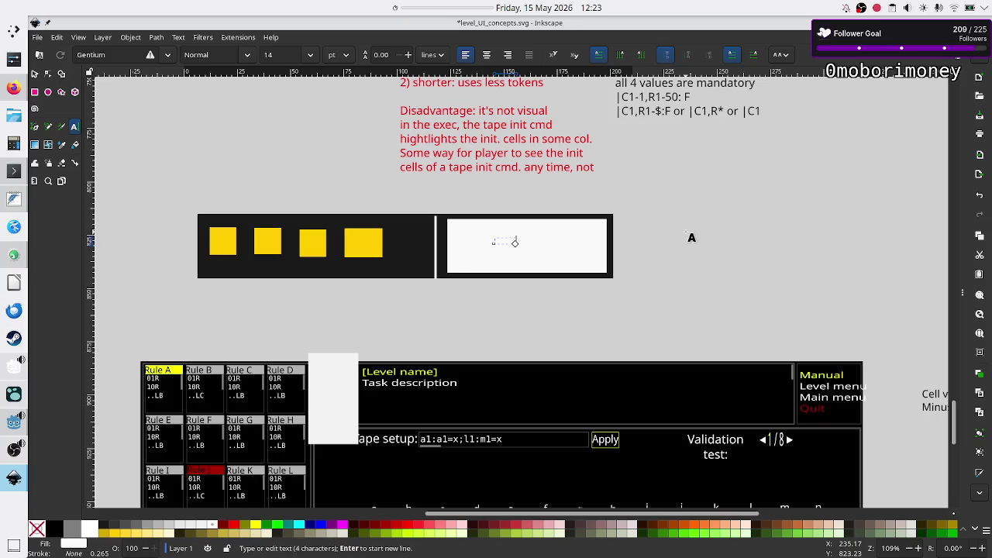
pyautogui.write('text')
pyautogui.hotkey('ctrl', 'a')
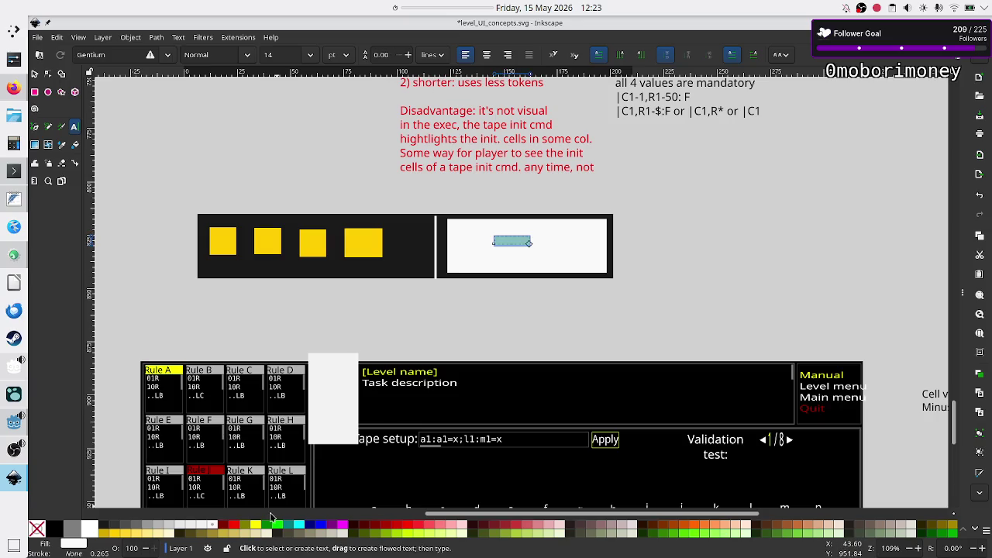
pyautogui.click(111, 527)
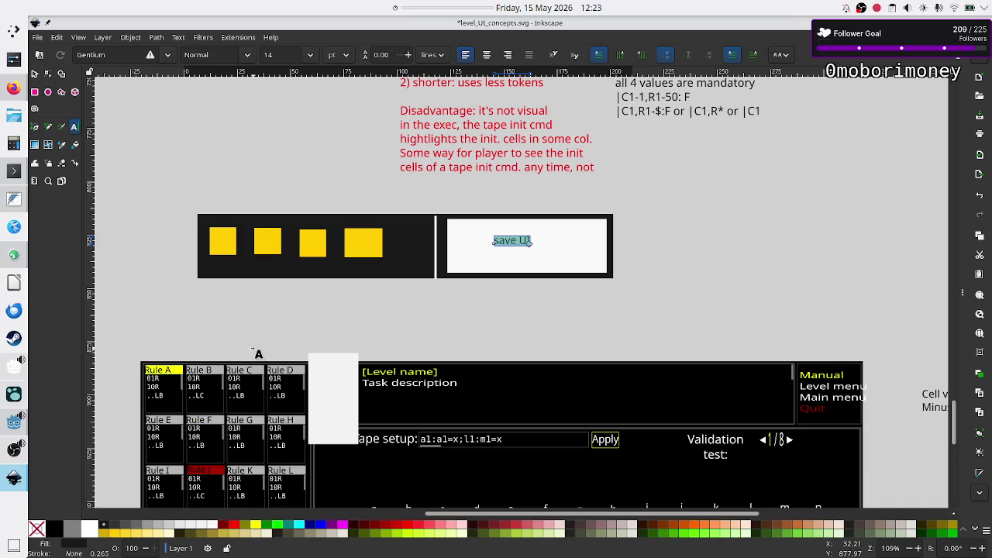
pyautogui.click(34, 74)
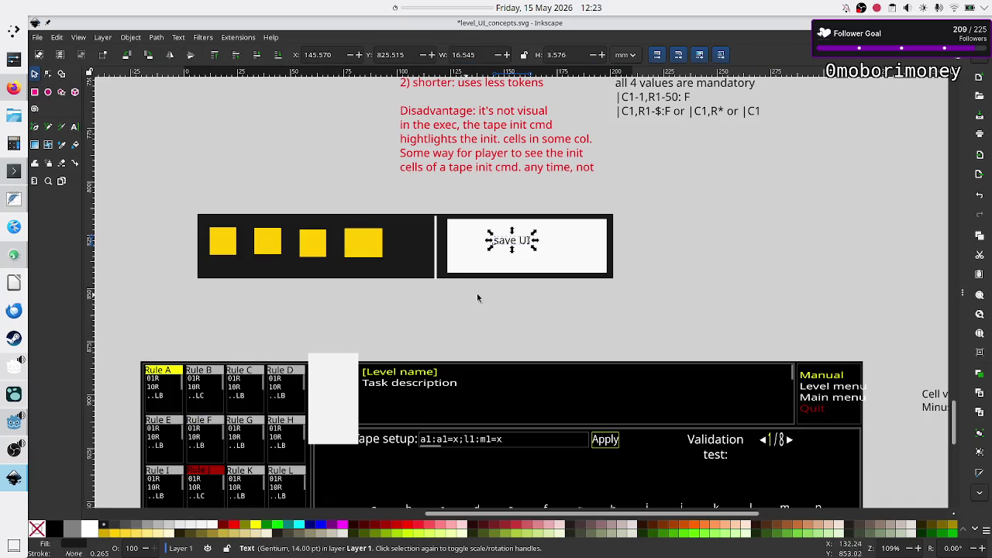
pyautogui.click(567, 304)
# Glance at the TIS-100 save-screen screenshot in Firefox, then return to the Inkscape mockup.
pyautogui.hotkey('alt', 'Tab')
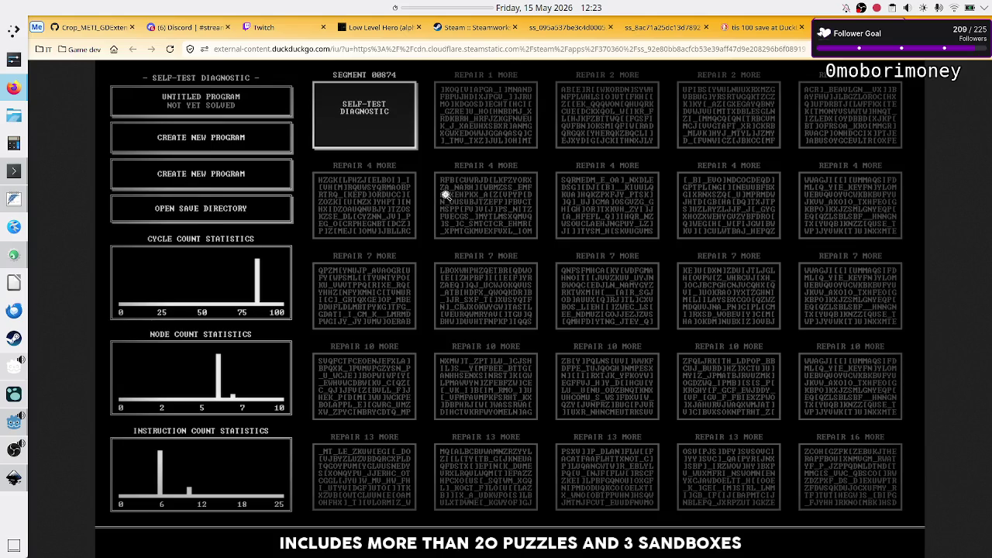
pyautogui.hotkey('alt', 'Tab')
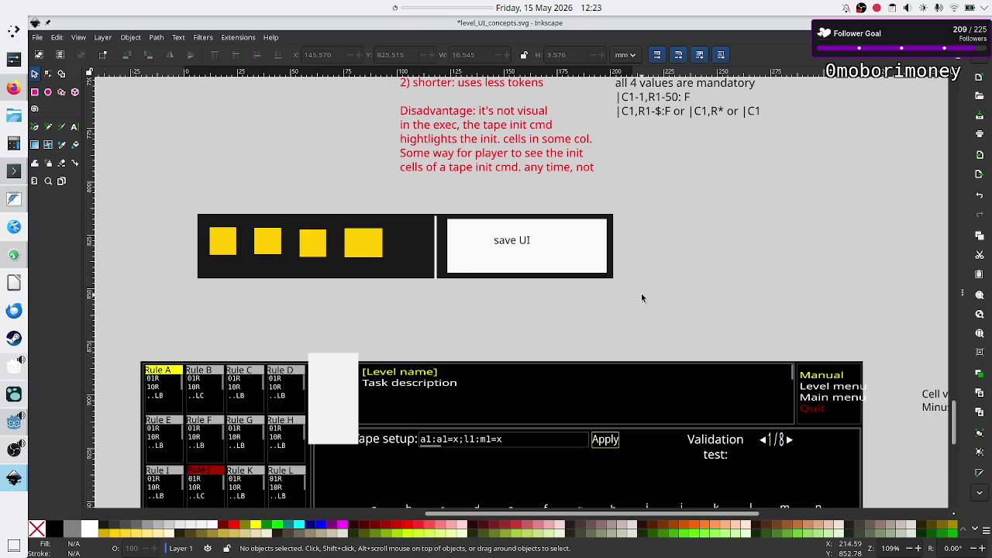
pyautogui.scroll(-5, 732, 256)
pyautogui.scroll(-4, 737, 272)
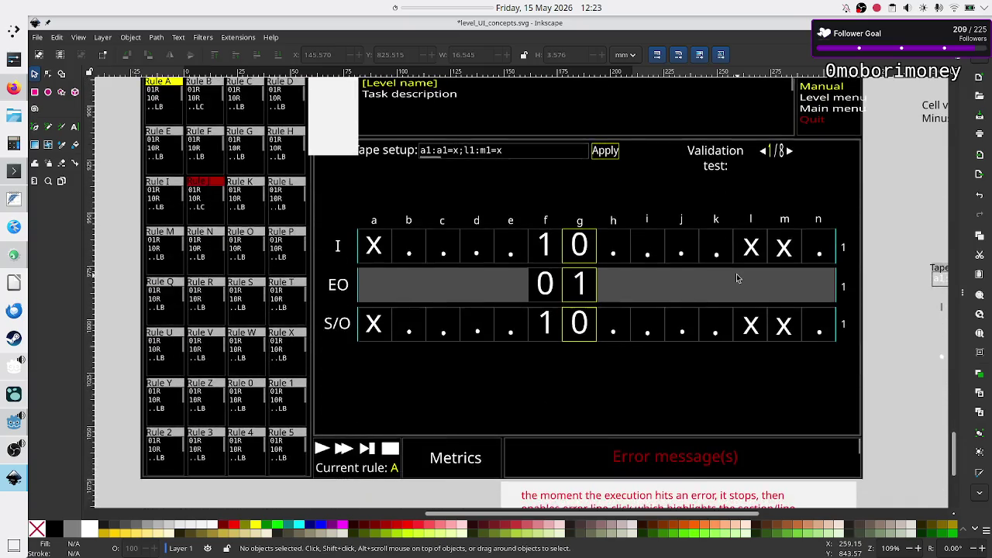
pyautogui.scroll(1, 738, 278)
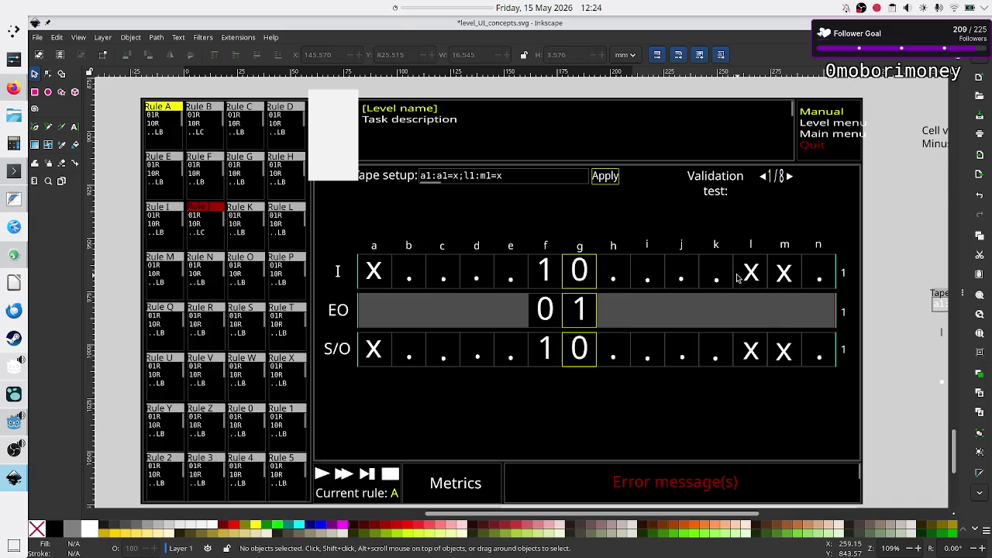
pyautogui.click(14, 89)
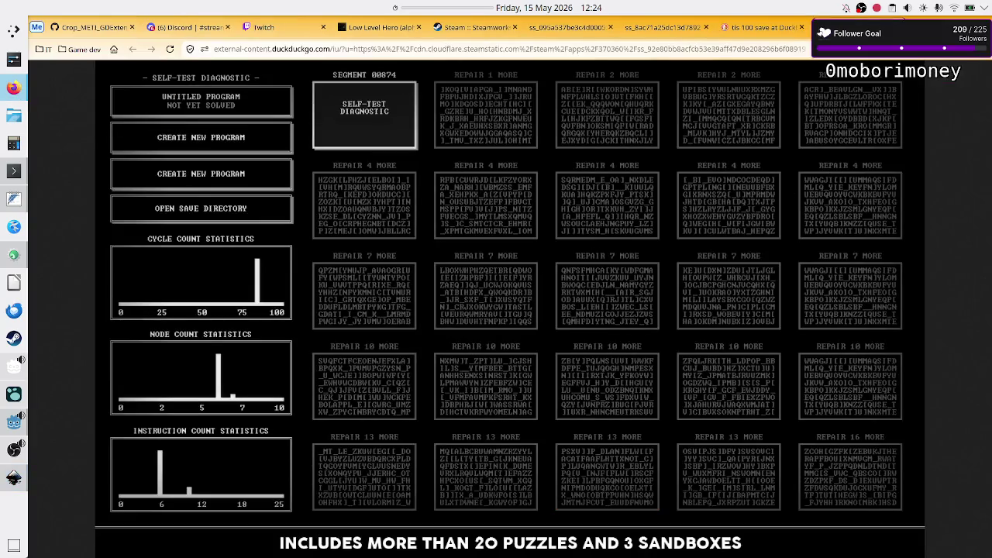
pyautogui.hotkey('ctrl', 't')
pyautogui.write('stea')
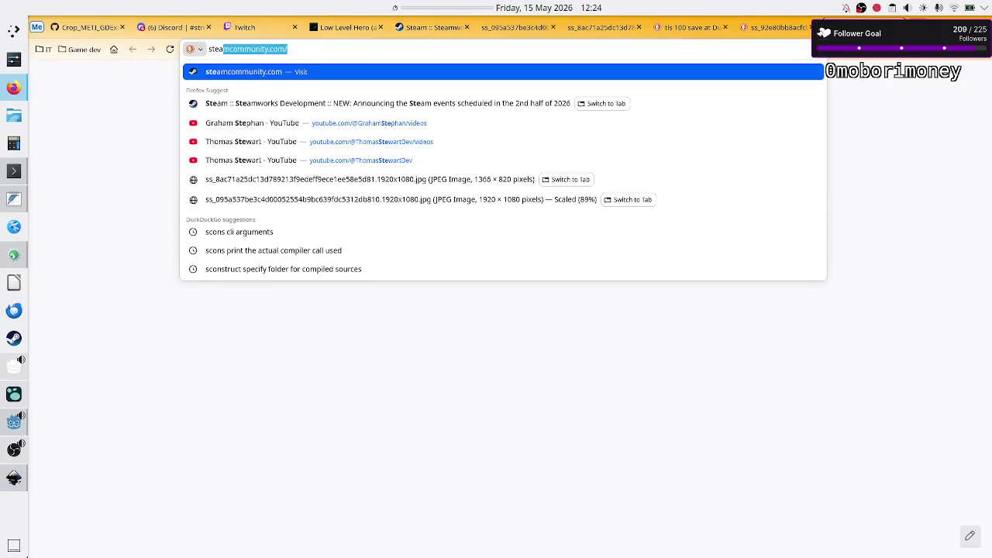
pyautogui.write('m vamp')
pyautogui.press('BackSpace')
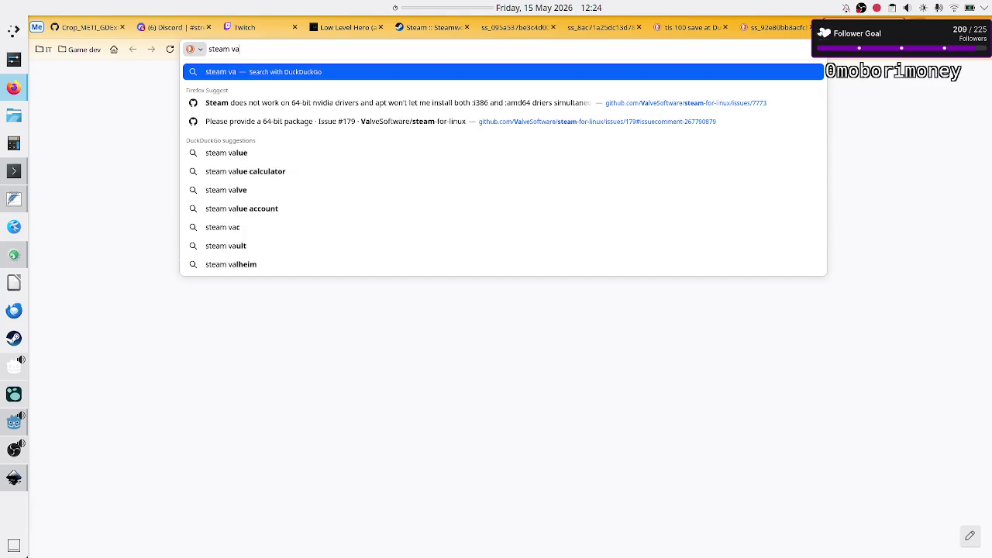
pyautogui.write('mpi')
pyautogui.press('Down')
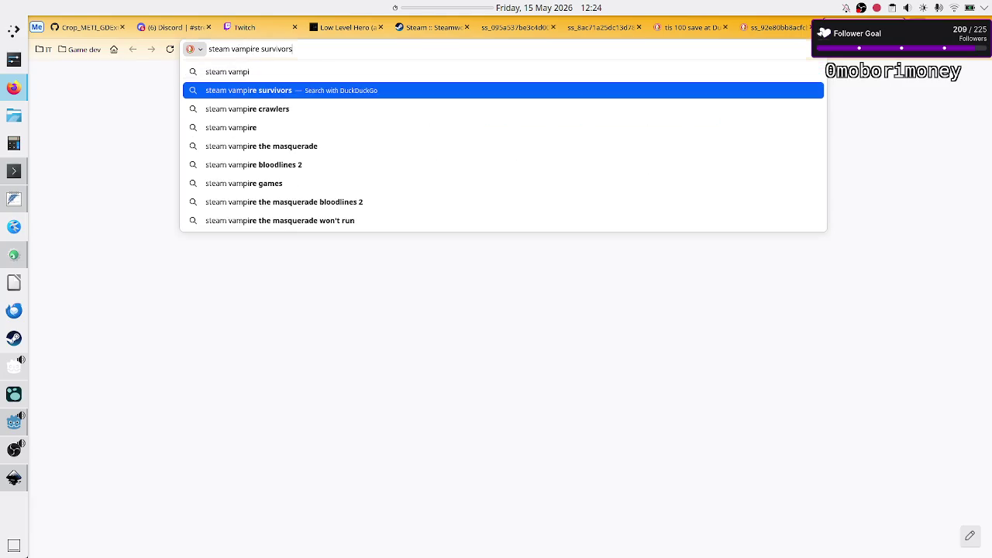
pyautogui.press('Return')
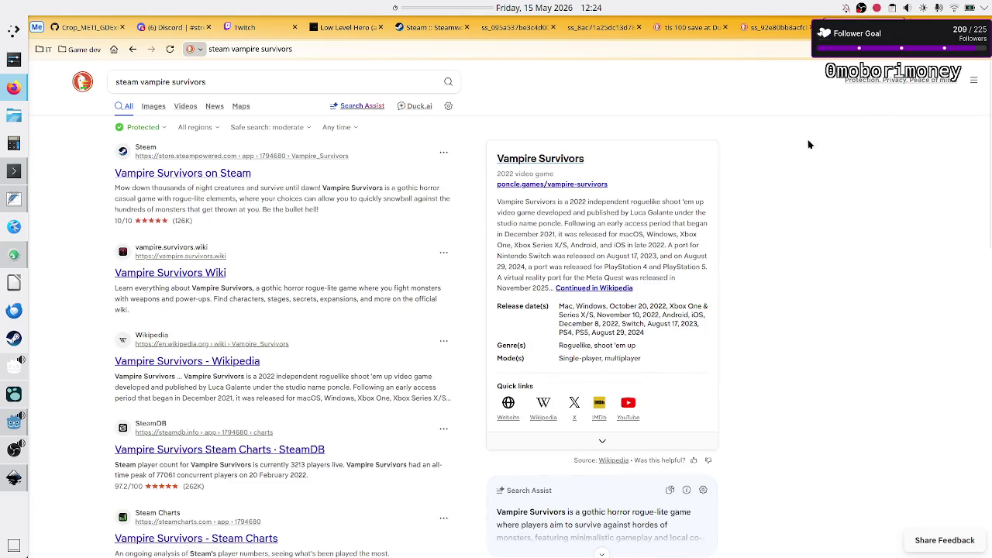
pyautogui.click(288, 82)
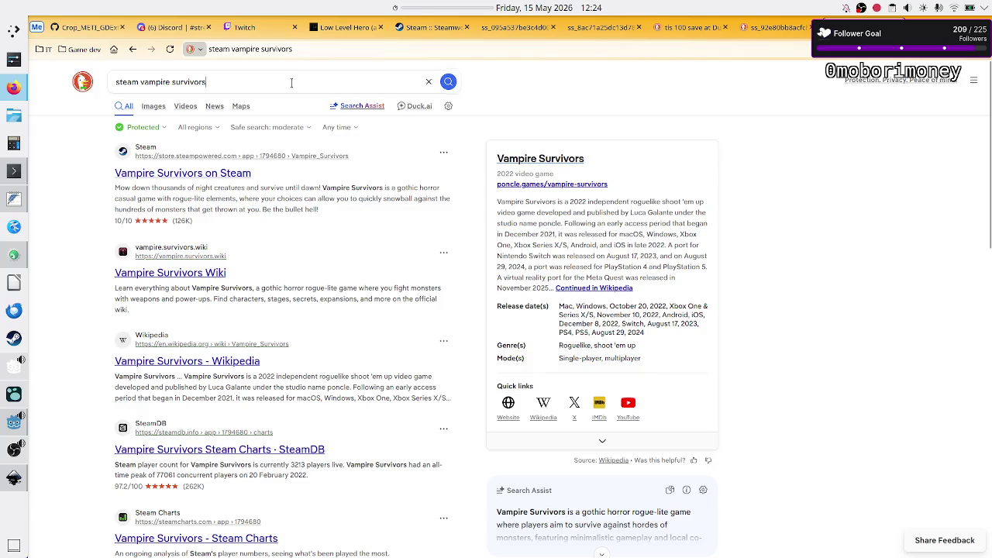
pyautogui.click(737, 124)
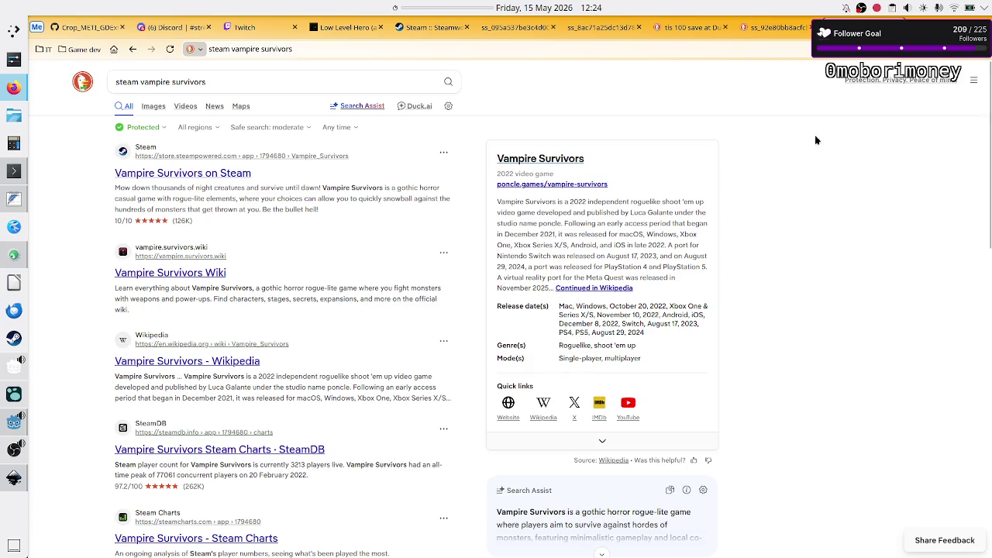
pyautogui.hotkey('ctrl', 'w')
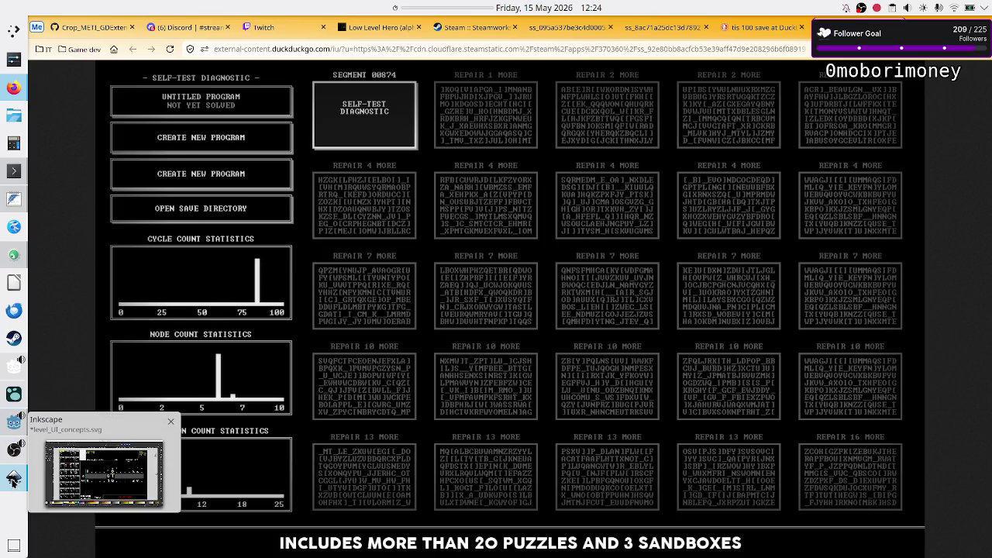
pyautogui.click(13, 479)
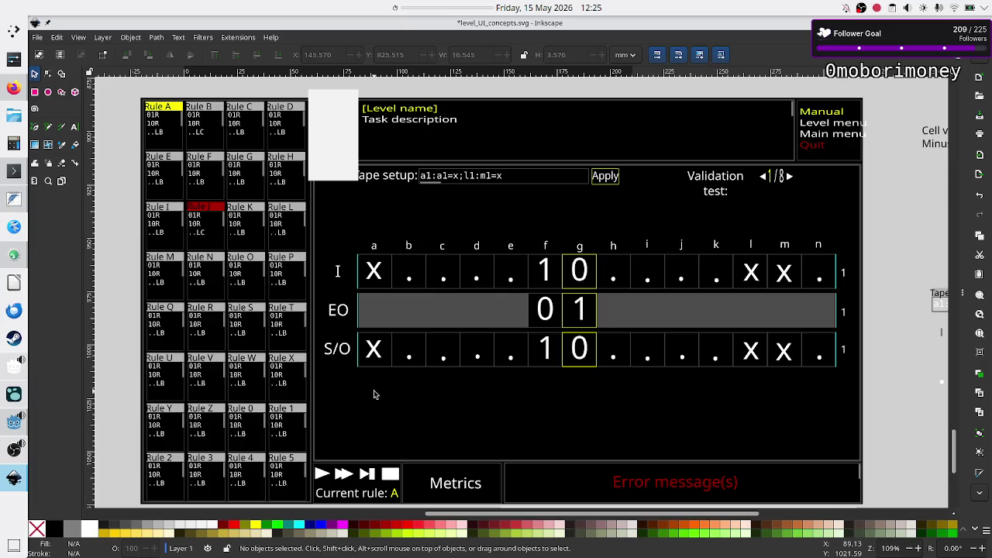
pyautogui.scroll(6, 596, 319)
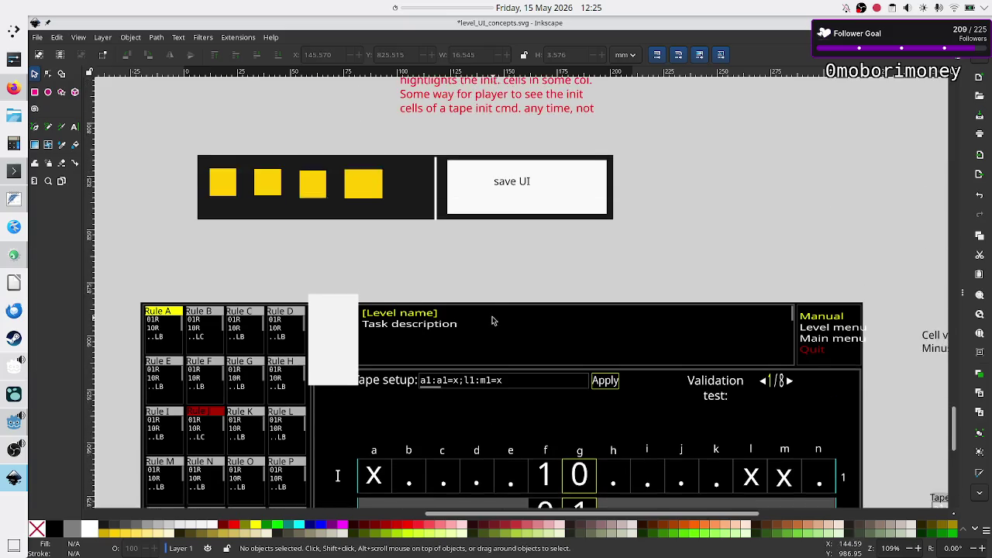
pyautogui.scroll(3, 496, 311)
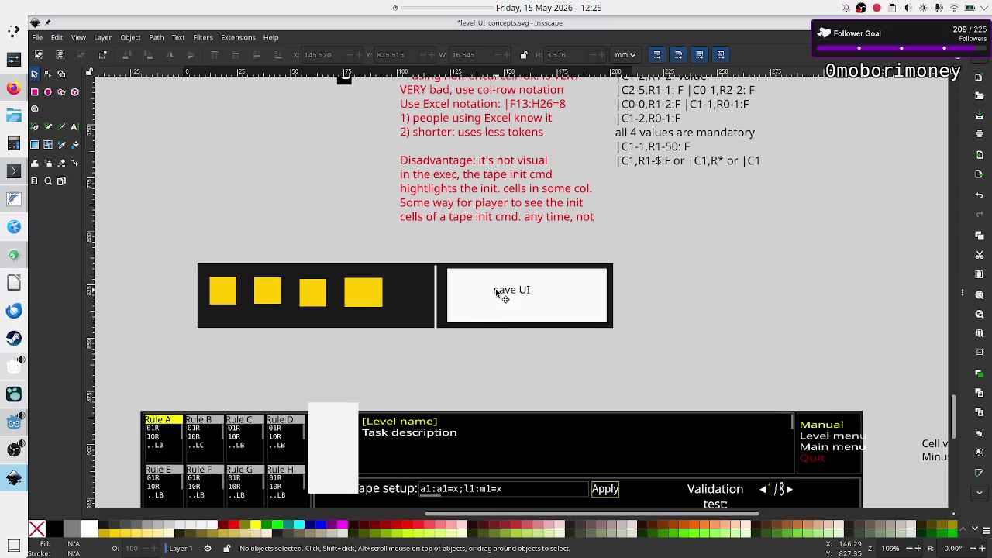
pyautogui.click(371, 293)
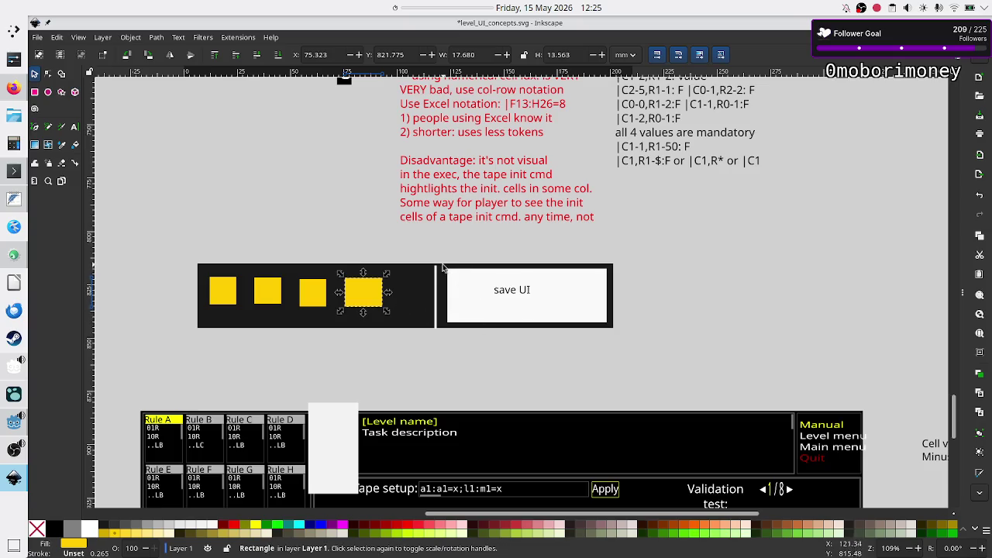
pyautogui.moveTo(433, 253)
pyautogui.mouseDown()
pyautogui.moveTo(552, 328)
pyautogui.moveTo(653, 349)
pyautogui.mouseUp()
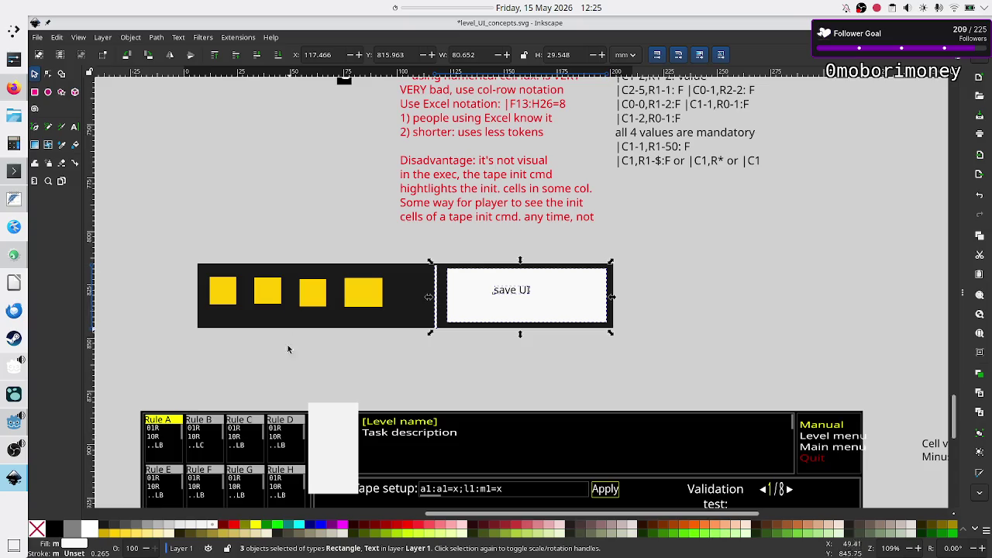
pyautogui.click(567, 362)
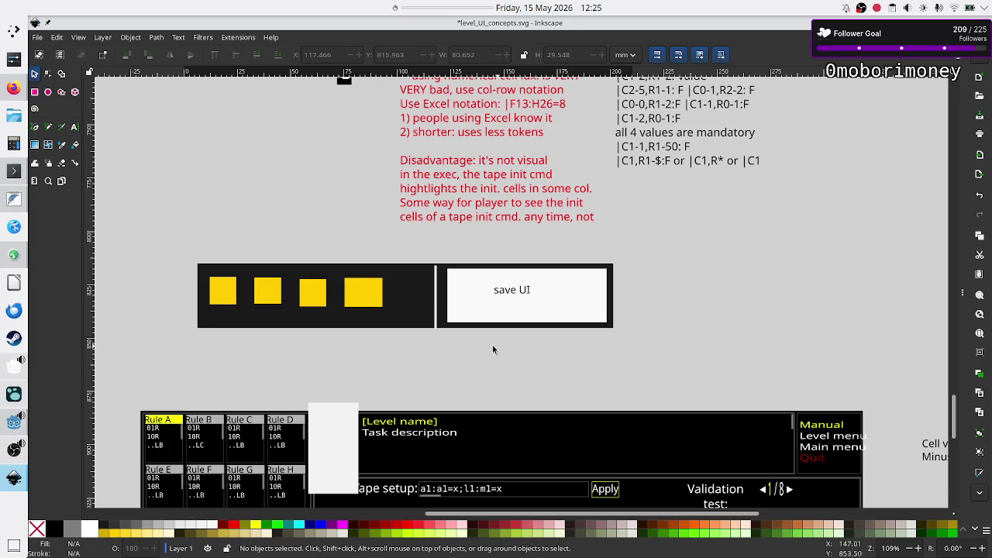
pyautogui.scroll(-8, 473, 355)
pyautogui.scroll(-2, 465, 361)
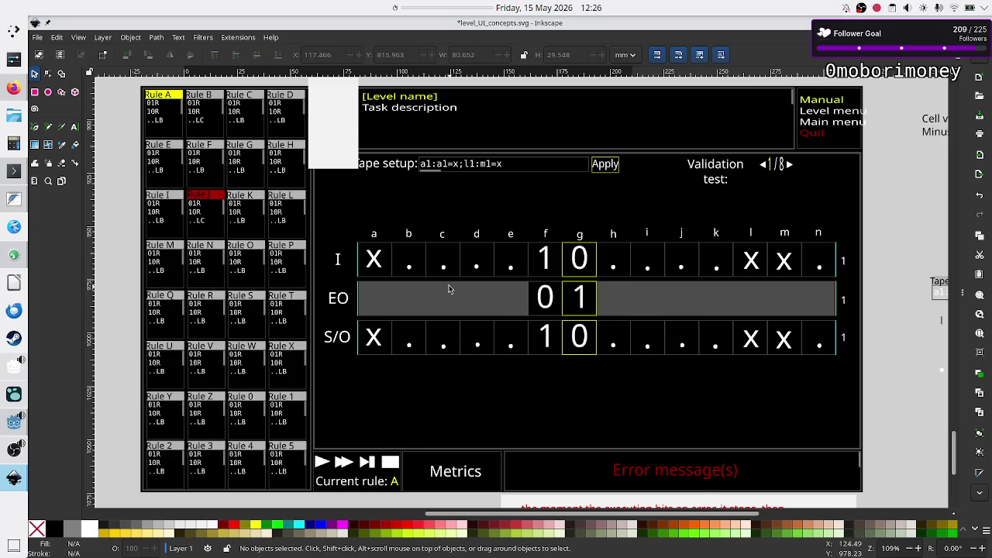
pyautogui.click(34, 92)
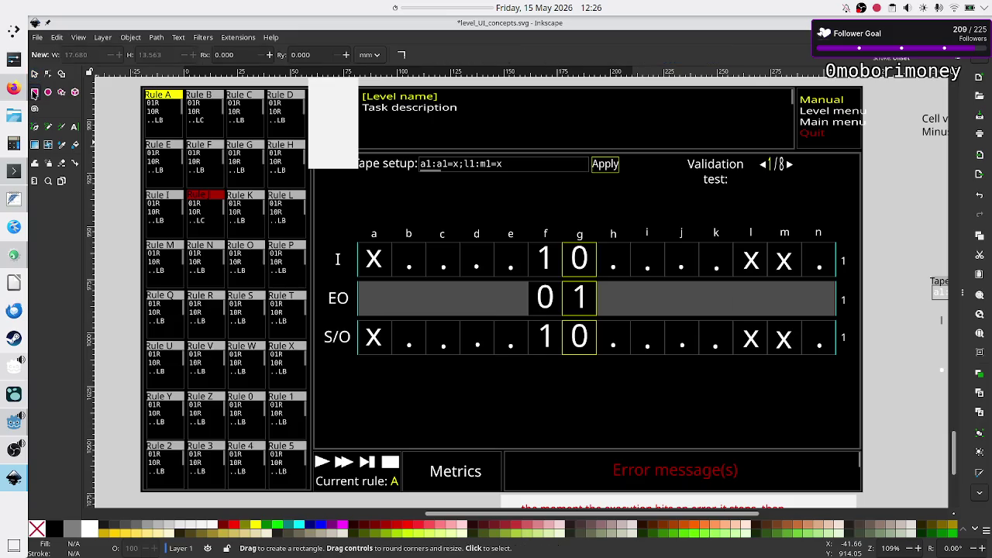
# Draw a large green panel over the tape grid with a light grey box inside.
pyautogui.moveTo(300, 186)
pyautogui.mouseDown()
pyautogui.moveTo(508, 268)
pyautogui.moveTo(726, 406)
pyautogui.moveTo(799, 400)
pyautogui.moveTo(725, 396)
pyautogui.mouseUp()
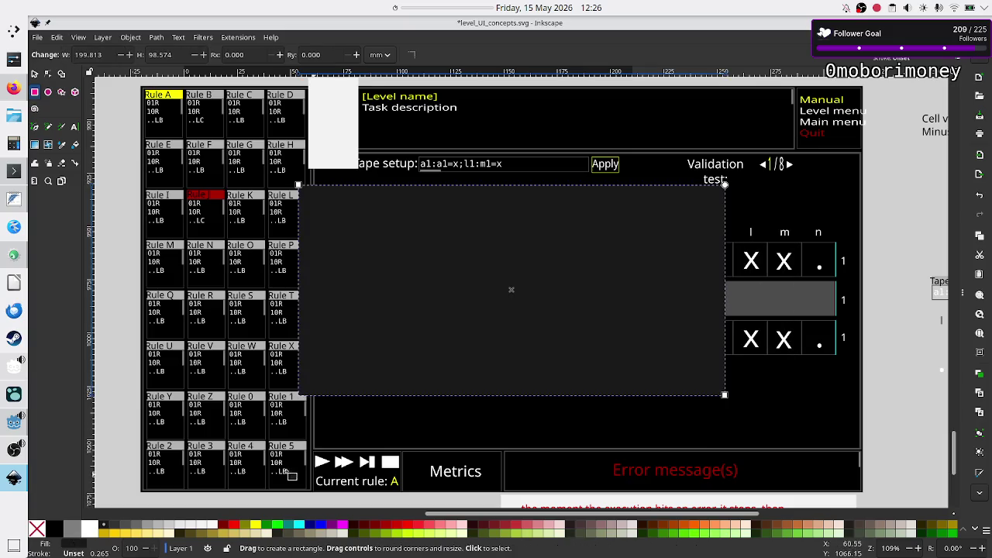
pyautogui.click(271, 527)
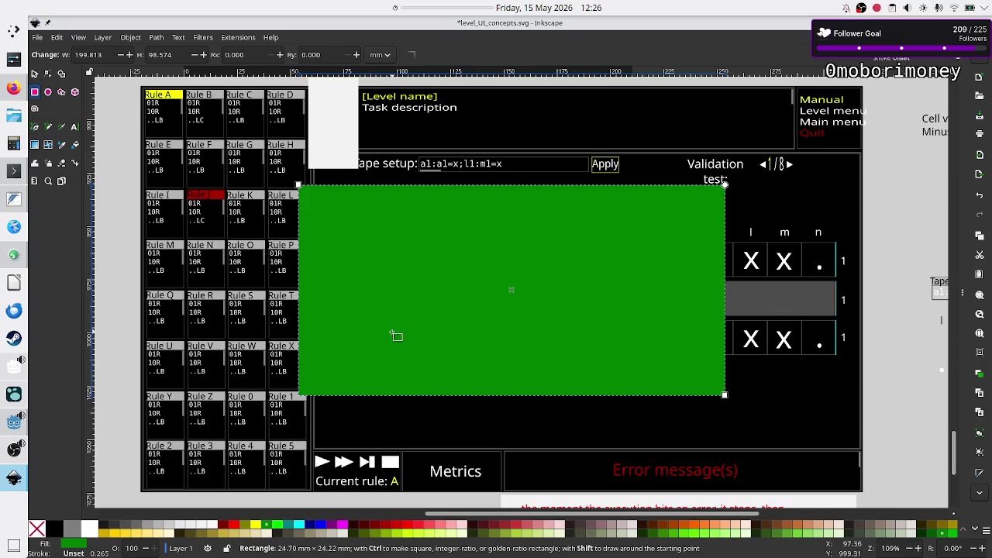
pyautogui.moveTo(339, 280); pyautogui.dragTo(421, 335)
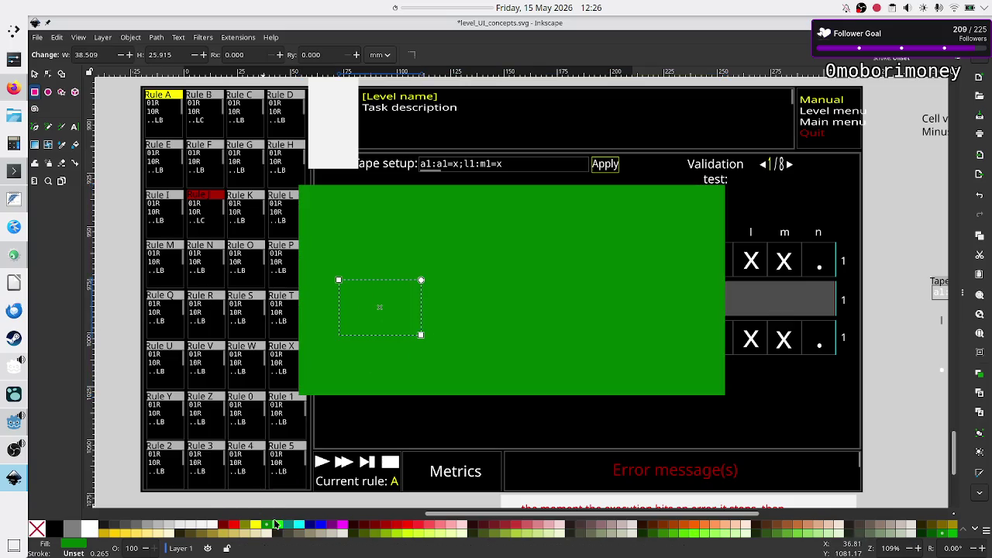
pyautogui.click(279, 527)
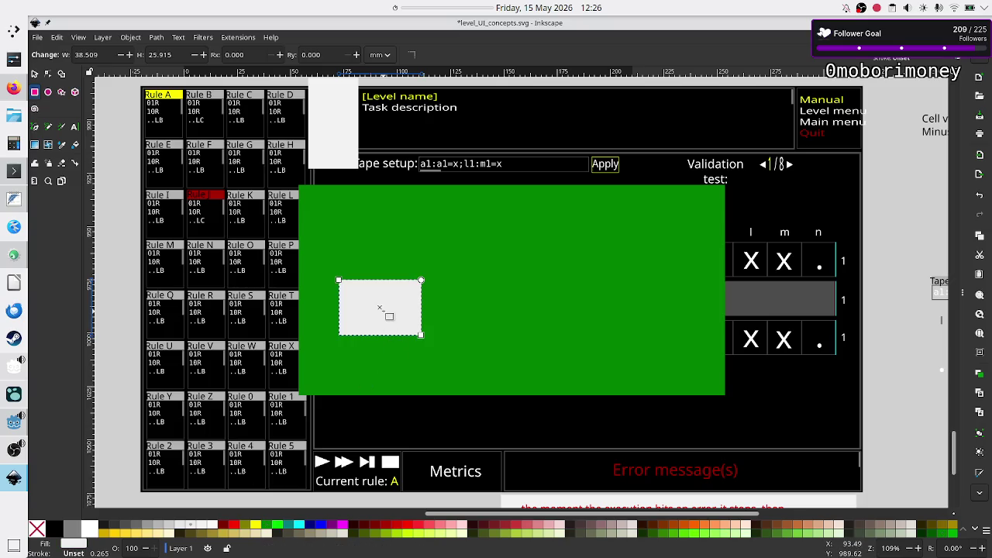
# Add grey boxes above and below the first one, plus a tall box at the panel's right edge.
pyautogui.moveTo(383, 310); pyautogui.dragTo(464, 239)
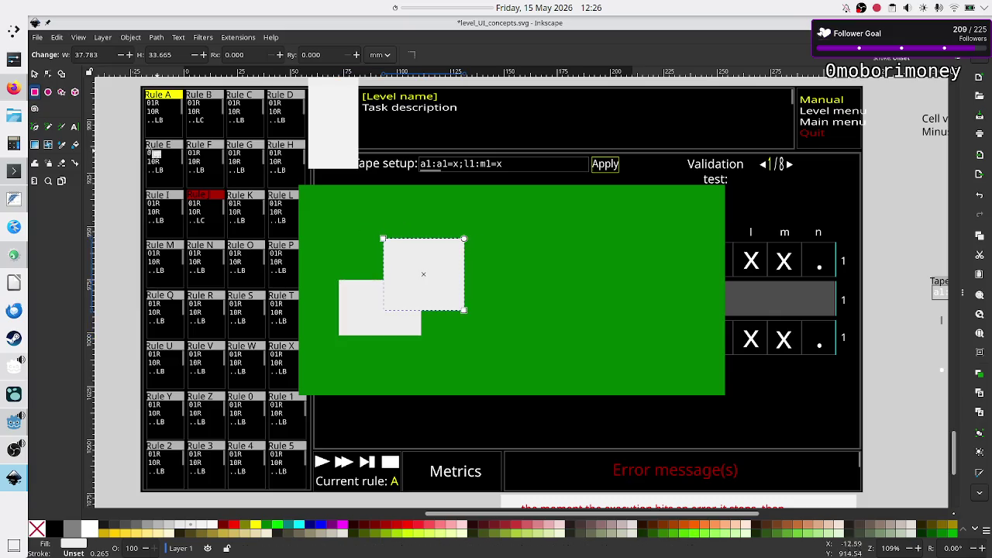
pyautogui.hotkey('ctrl', 'z')
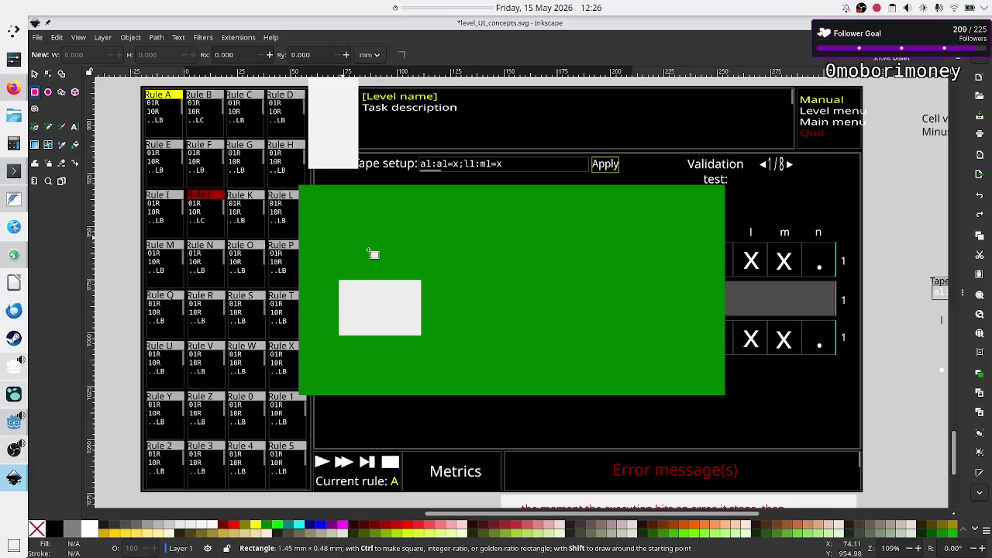
pyautogui.moveTo(339, 236); pyautogui.dragTo(414, 272)
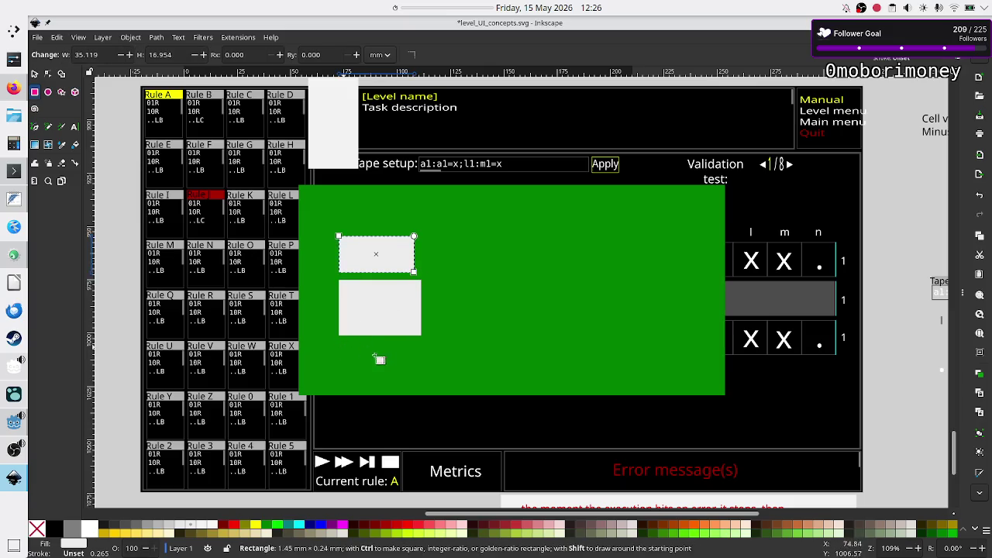
pyautogui.moveTo(340, 347); pyautogui.dragTo(430, 373)
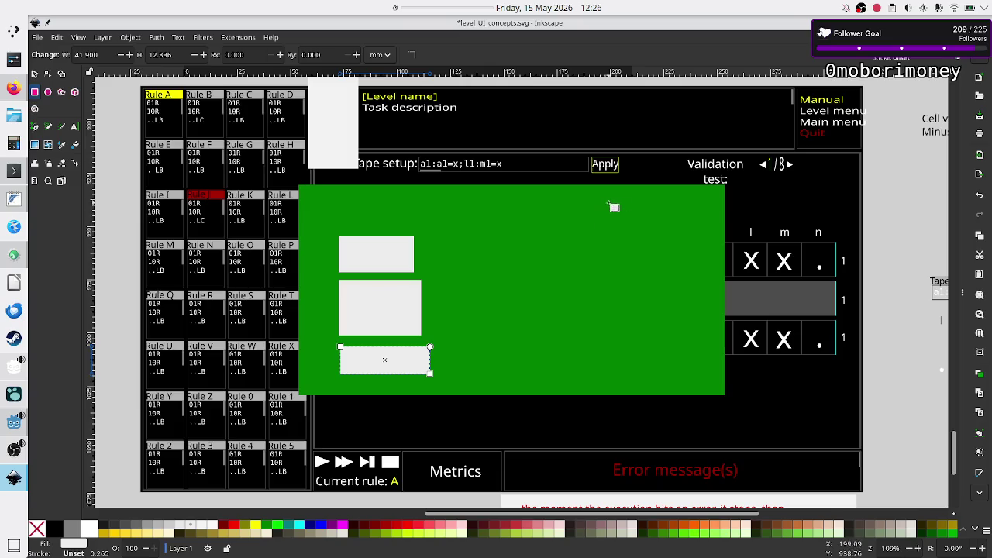
pyautogui.moveTo(632, 197); pyautogui.dragTo(718, 389)
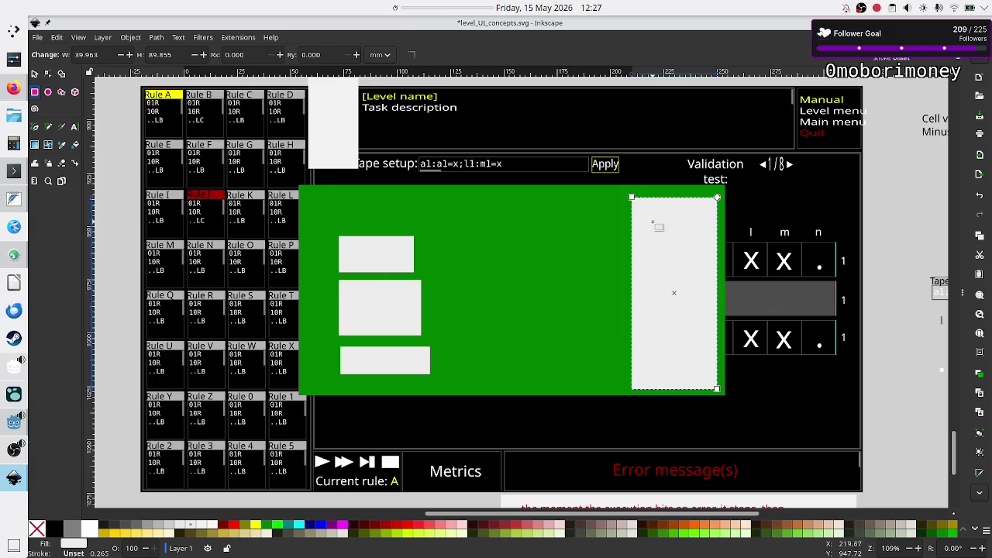
pyautogui.press('Escape')
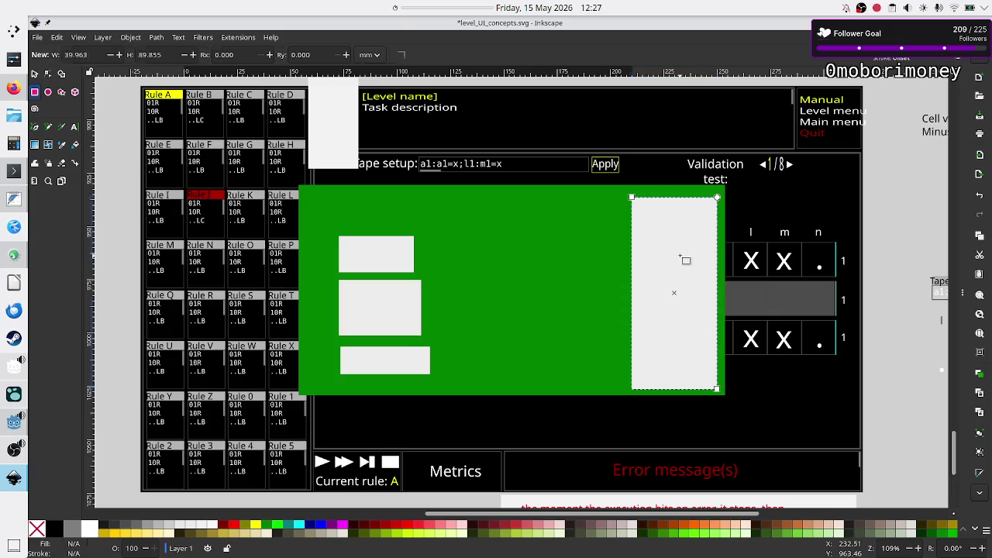
# Delete the tall rectangle, sketch four stacked white boxes in the green panel, then undo them.
pyautogui.press('Delete')
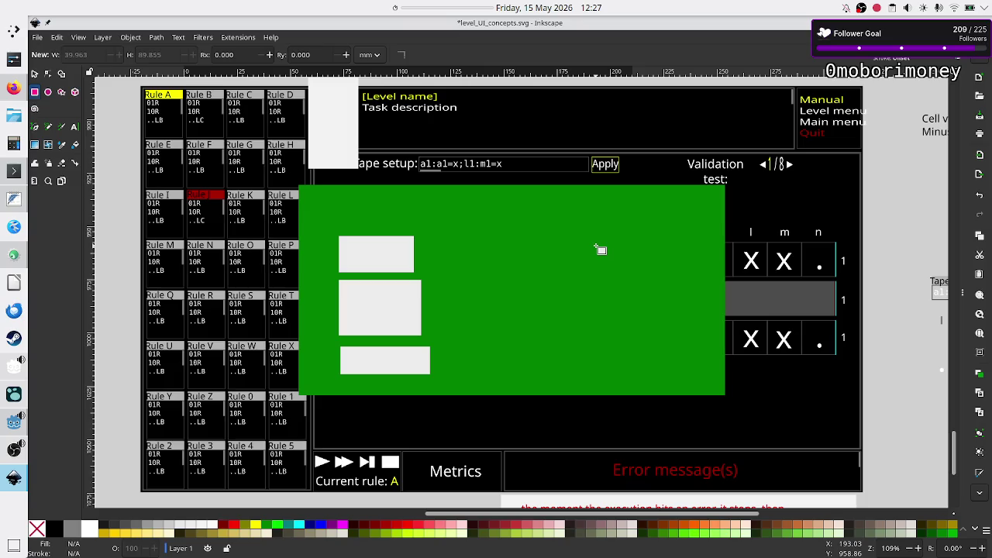
pyautogui.moveTo(532, 354)
pyautogui.mouseDown()
pyautogui.moveTo(593, 364)
pyautogui.moveTo(585, 372)
pyautogui.mouseUp()
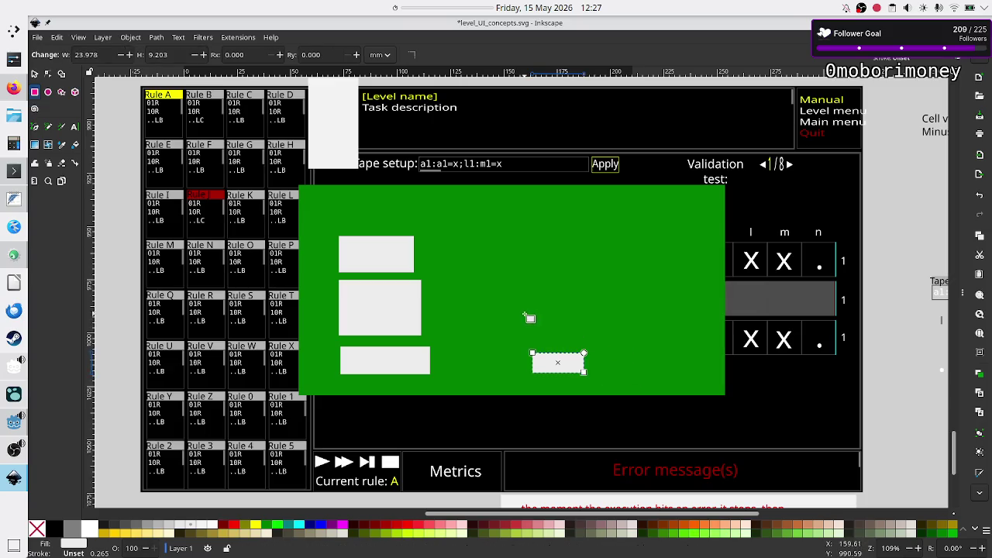
pyautogui.moveTo(530, 319); pyautogui.dragTo(586, 338)
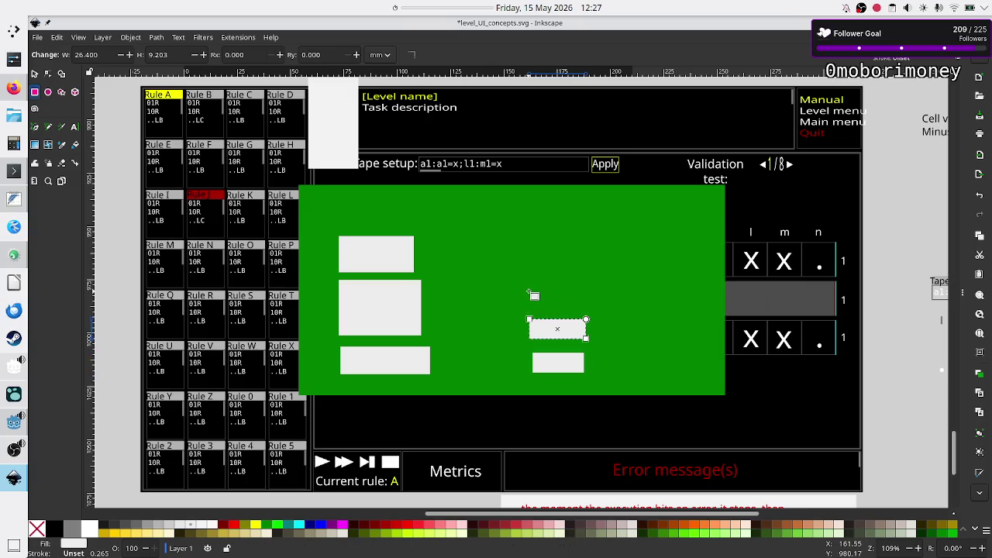
pyautogui.moveTo(528, 291); pyautogui.dragTo(589, 306)
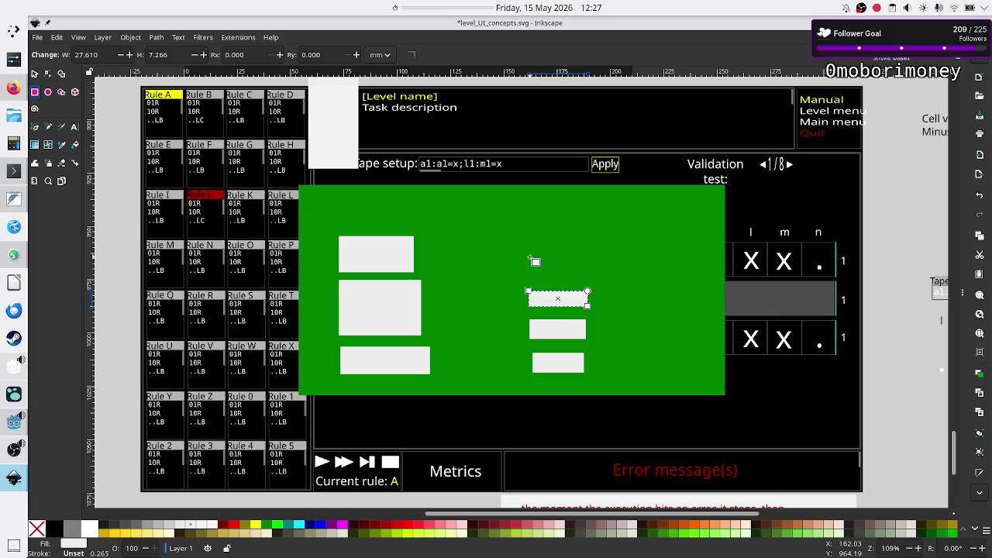
pyautogui.moveTo(525, 241); pyautogui.dragTo(603, 260)
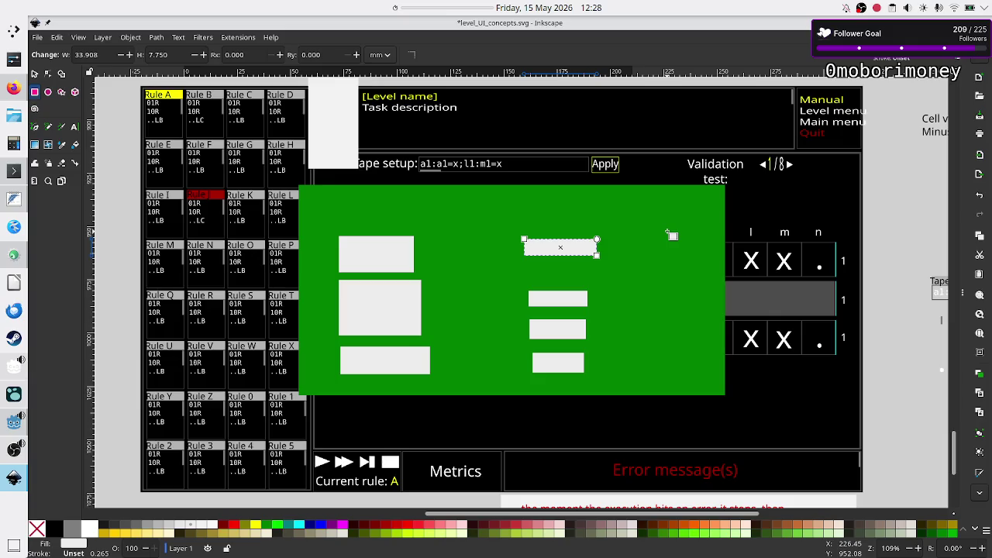
pyautogui.hotkey('ctrl', 'z')
pyautogui.hotkey('ctrl', 'z')
pyautogui.hotkey('ctrl', 'z')
pyautogui.hotkey('ctrl', 'z')
pyautogui.hotkey('ctrl', 'z')
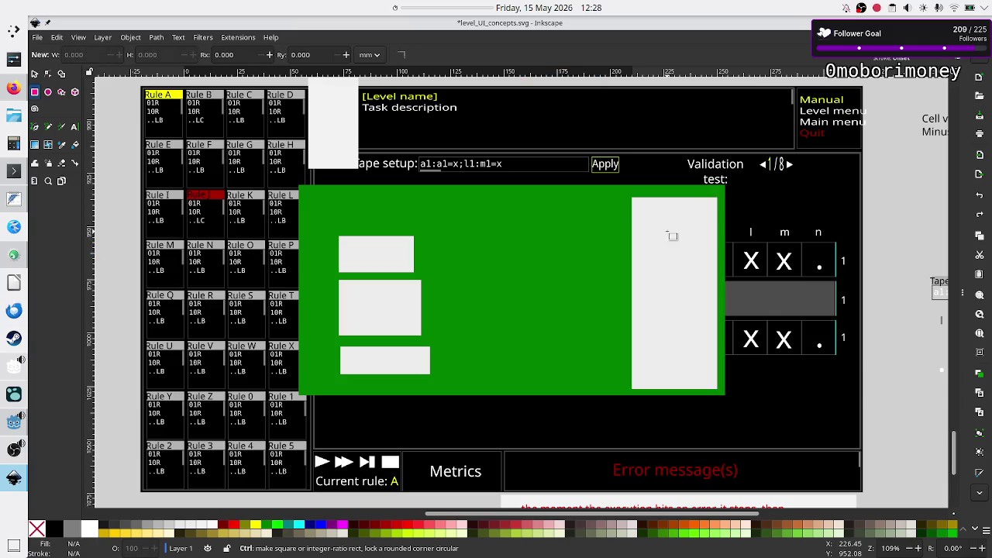
pyautogui.hotkey('ctrl', 'z')
pyautogui.hotkey('ctrl', 'z')
pyautogui.hotkey('ctrl', 'z')
pyautogui.hotkey('ctrl', 'z')
pyautogui.hotkey('ctrl', 'z')
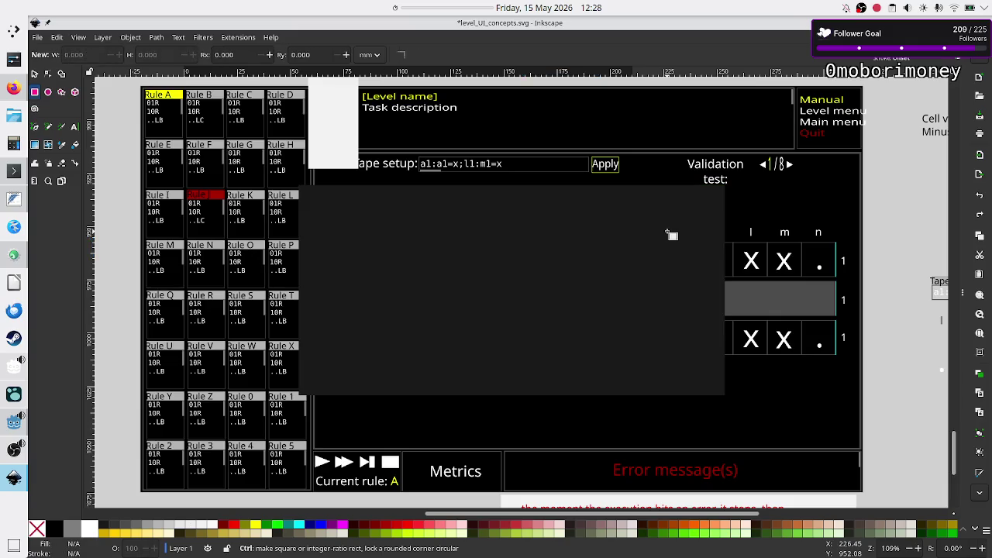
# Stretch the red error annotation leftward so it spans beneath the whole layout.
pyautogui.click(34, 74)
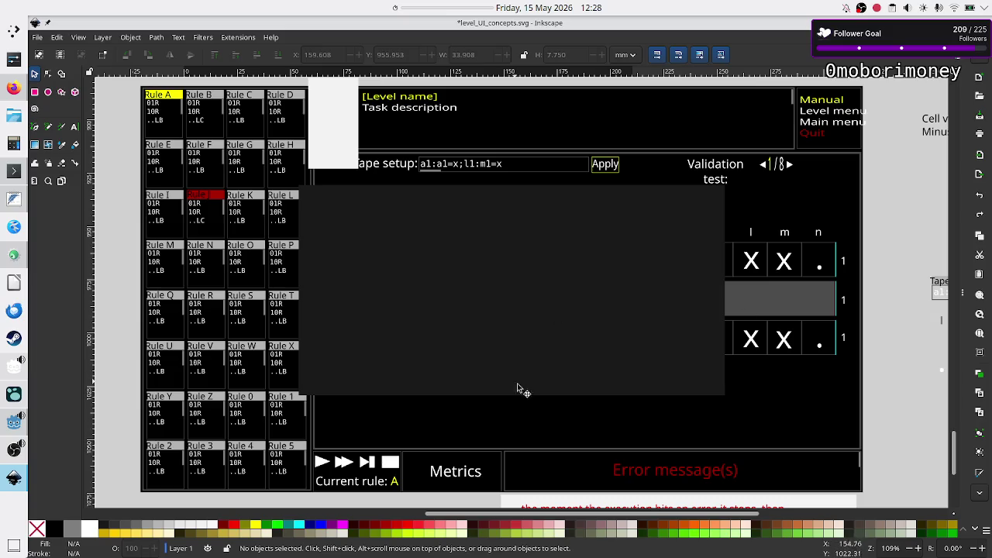
pyautogui.scroll(-2, 476, 446)
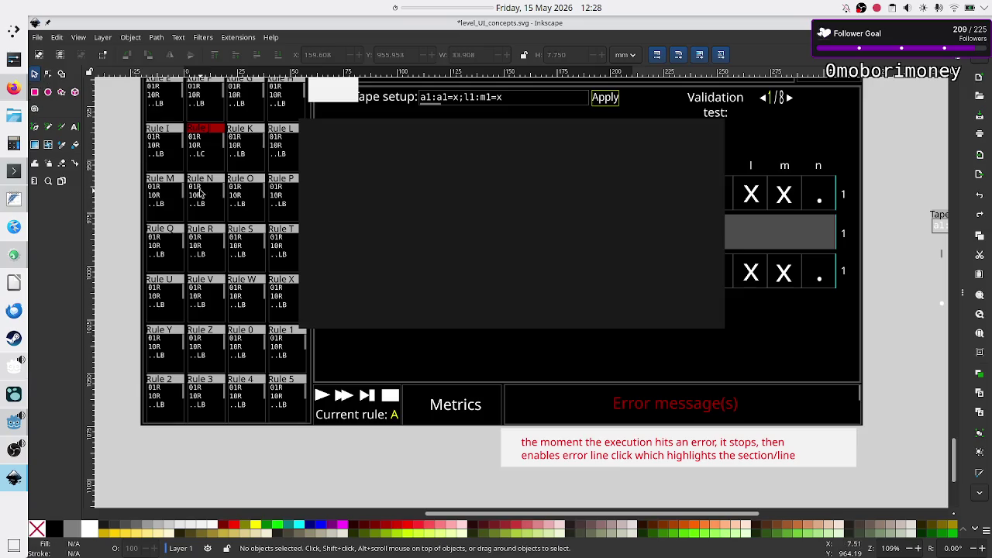
pyautogui.click(531, 458)
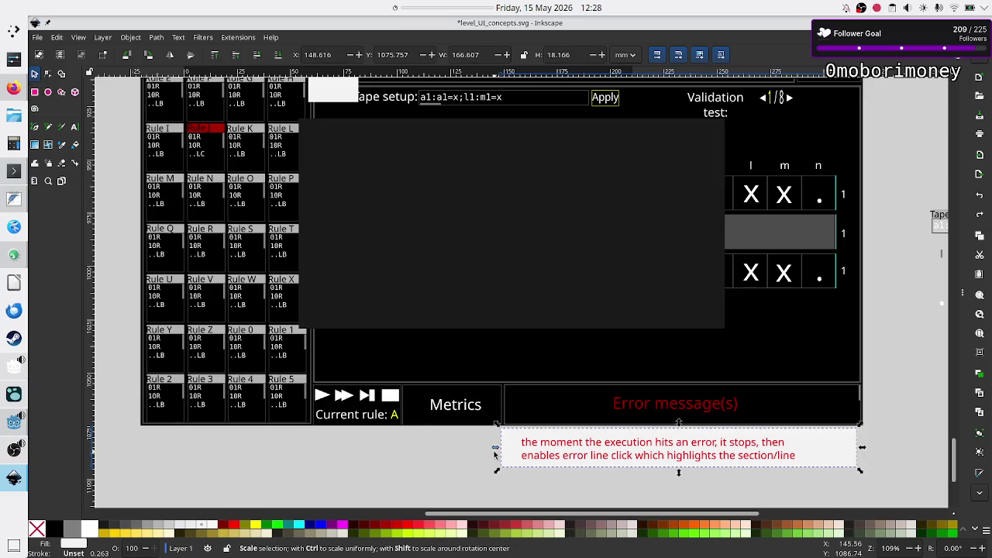
pyautogui.moveTo(494, 447); pyautogui.dragTo(308, 440)
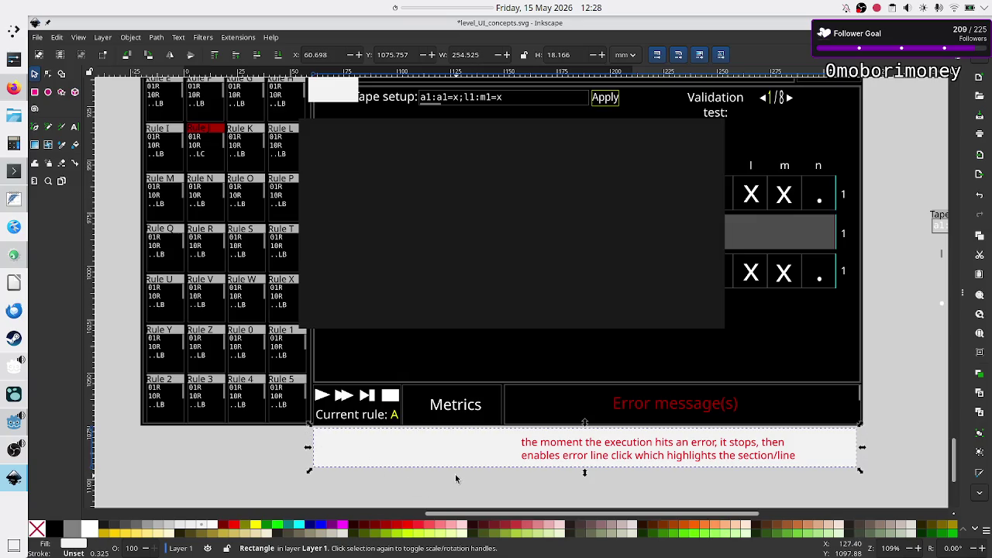
pyautogui.click(500, 493)
# Save level_UI_concepts.svg and bring Firefox to the front.
pyautogui.hotkey('ctrl', 's')
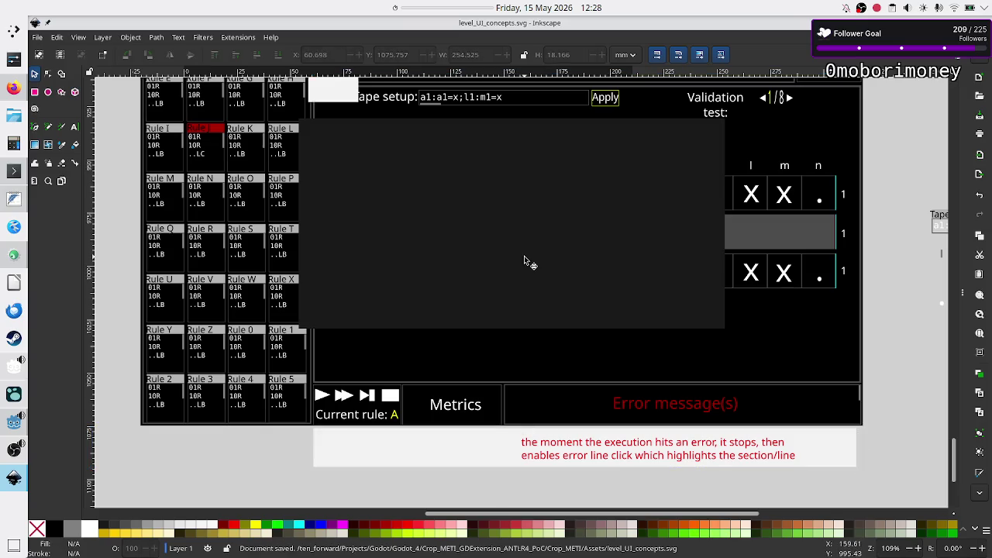
pyautogui.scroll(10, 524, 255)
pyautogui.scroll(-5, 524, 256)
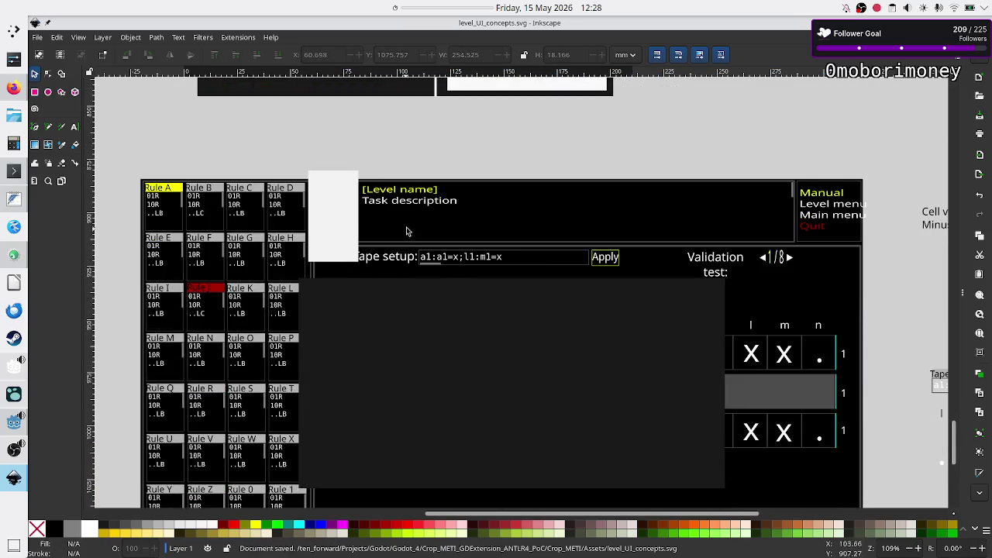
pyautogui.scroll(3, 418, 229)
pyautogui.scroll(-1, 418, 231)
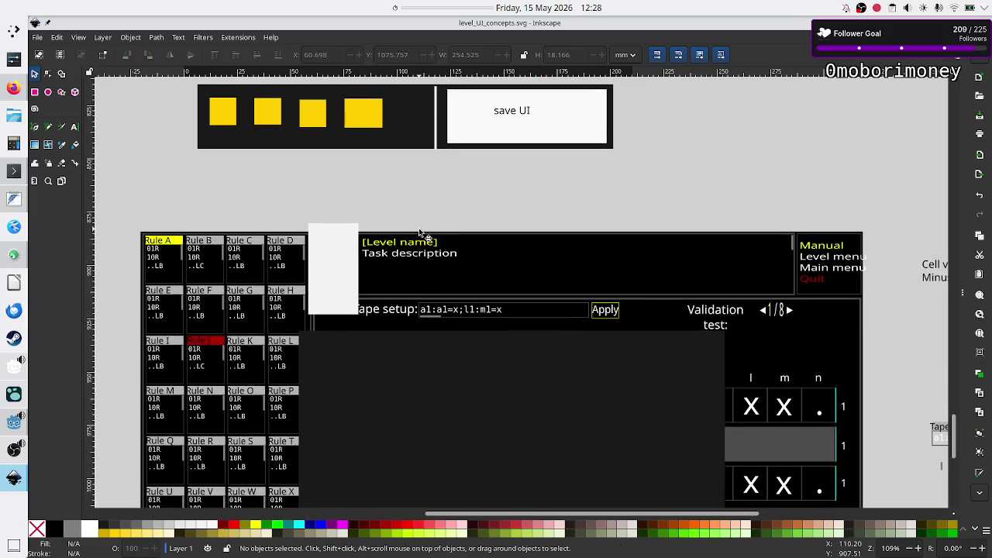
pyautogui.scroll(1, 419, 231)
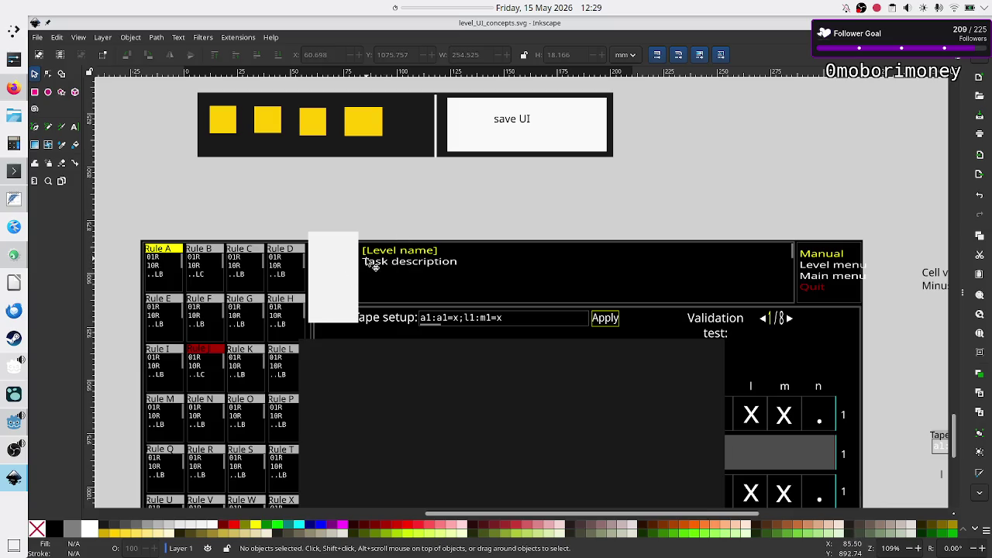
pyautogui.click(14, 90)
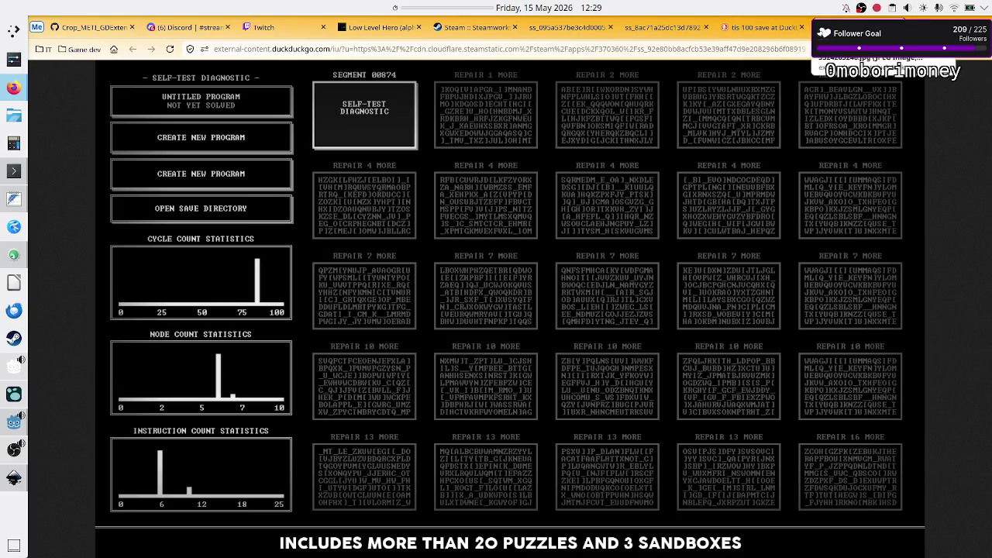
# Close the full-size TIS-100 screenshot tab and select the 'tis 100' part of the search query.
pyautogui.hotkey('ctrl', 'w')
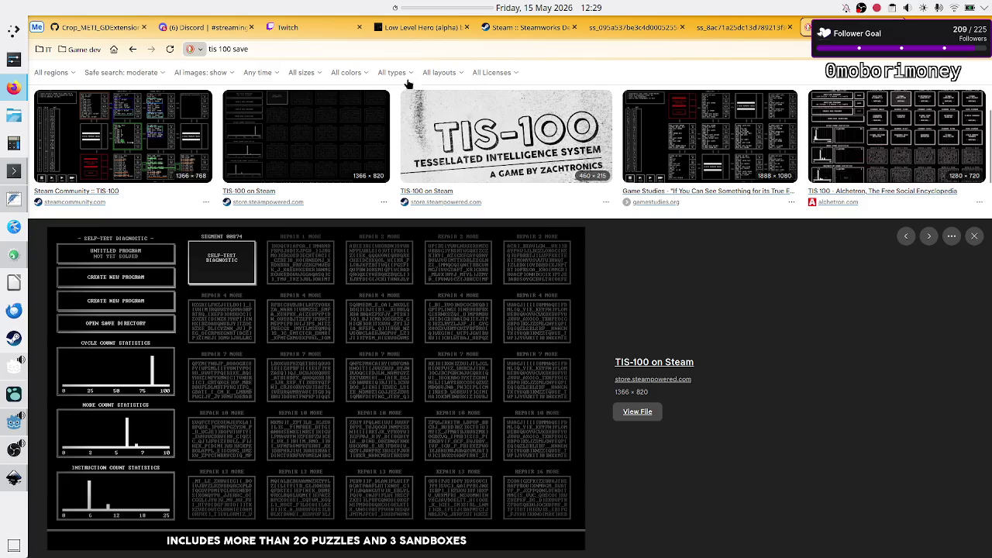
pyautogui.scroll(1, 265, 81)
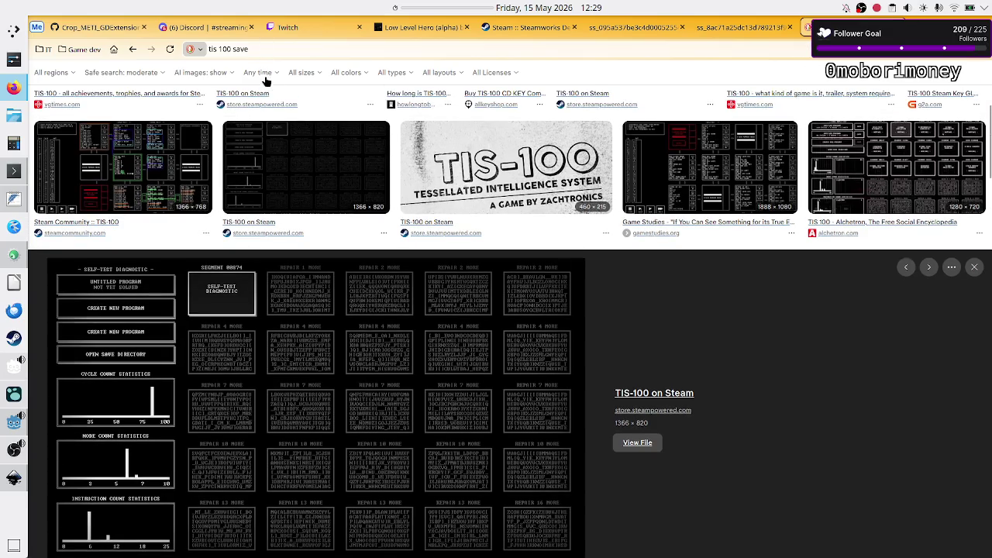
pyautogui.click(231, 48)
pyautogui.click(230, 48)
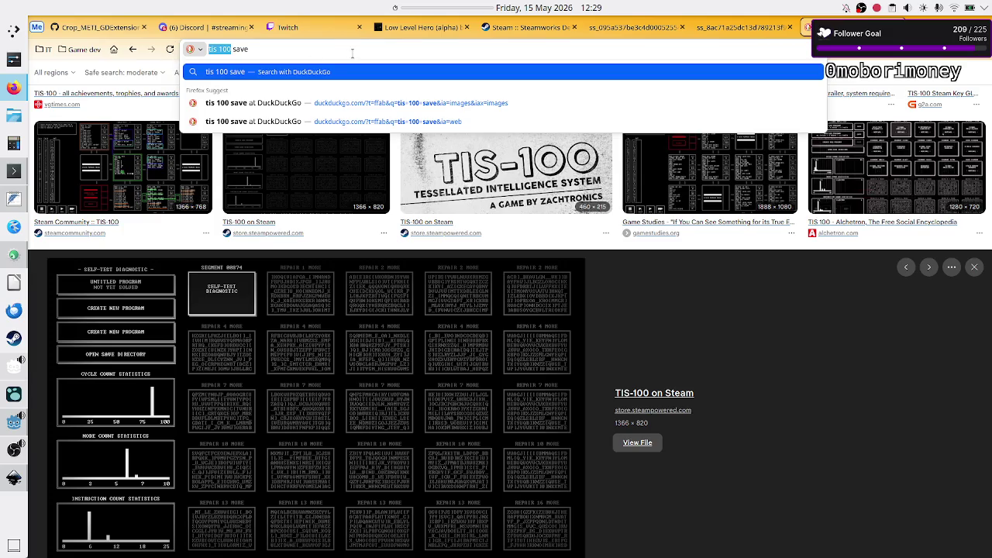
# Search DuckDuckGo Images for 'exapunks save UI' and preview the Ensigame bank screenshot.
pyautogui.write('exapnu')
pyautogui.press('BackSpace')
pyautogui.press('BackSpace')
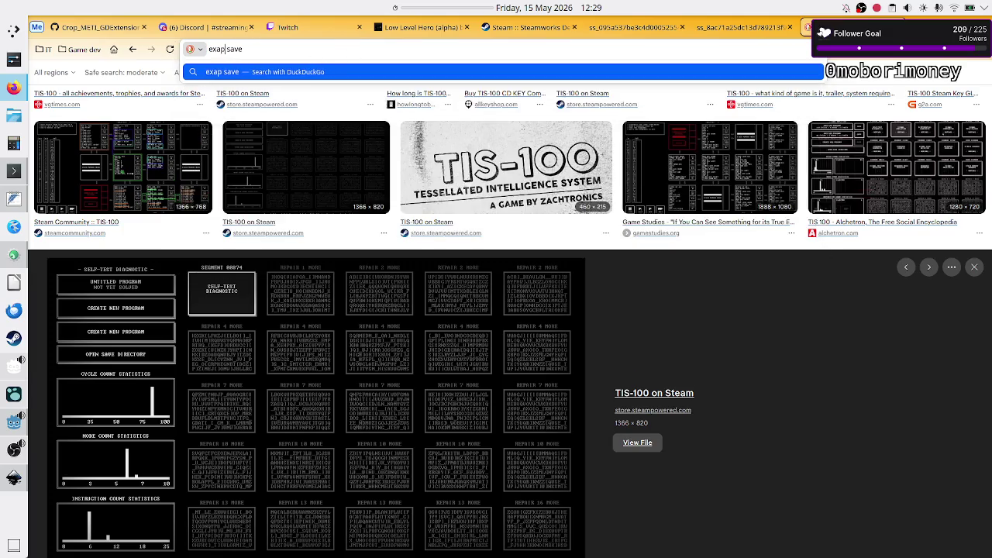
pyautogui.write('unks save ')
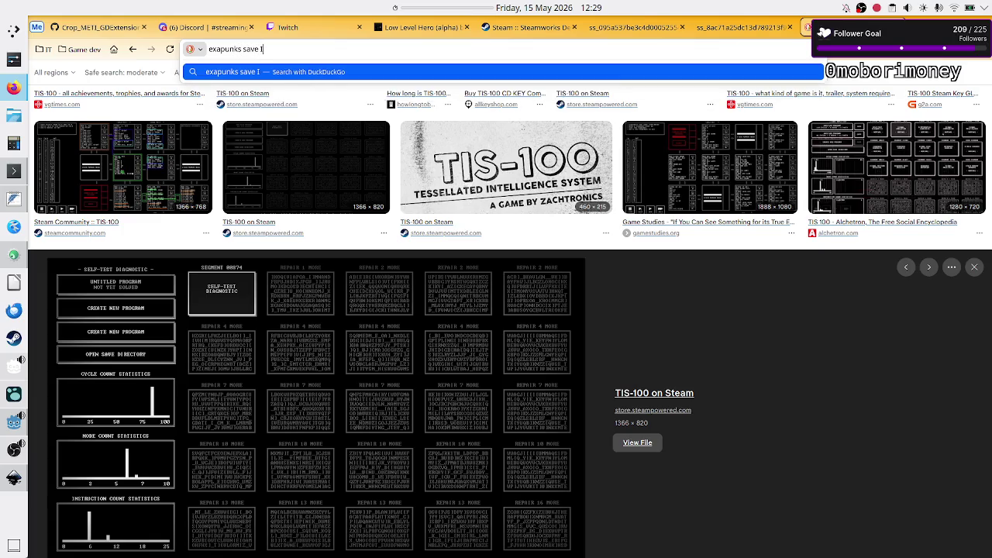
pyautogui.write('UI')
pyautogui.press('Return')
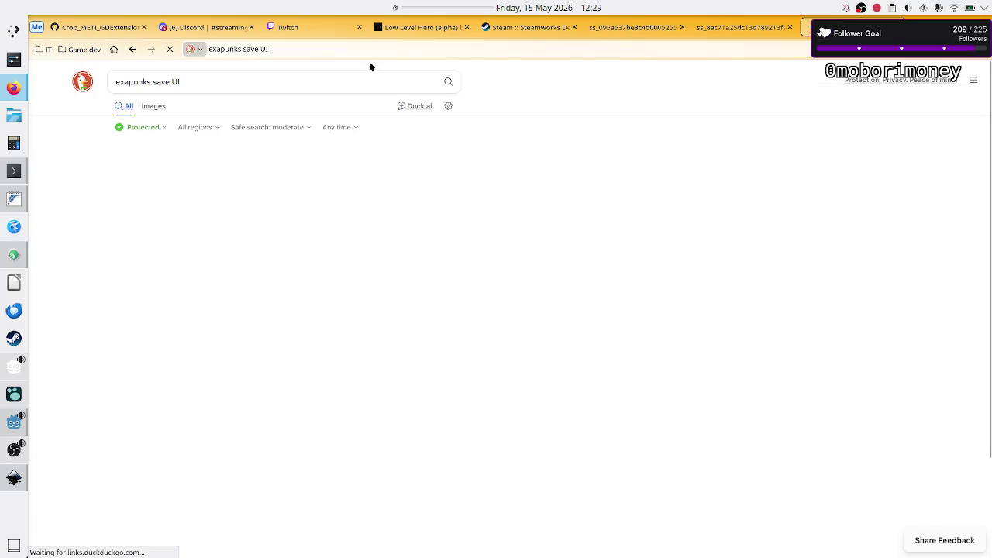
pyautogui.click(154, 107)
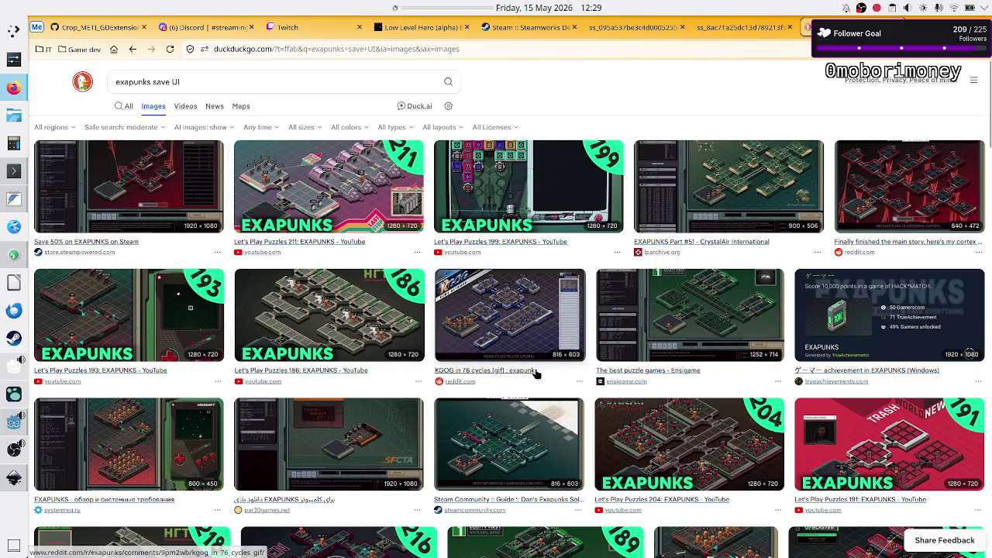
pyautogui.click(634, 305)
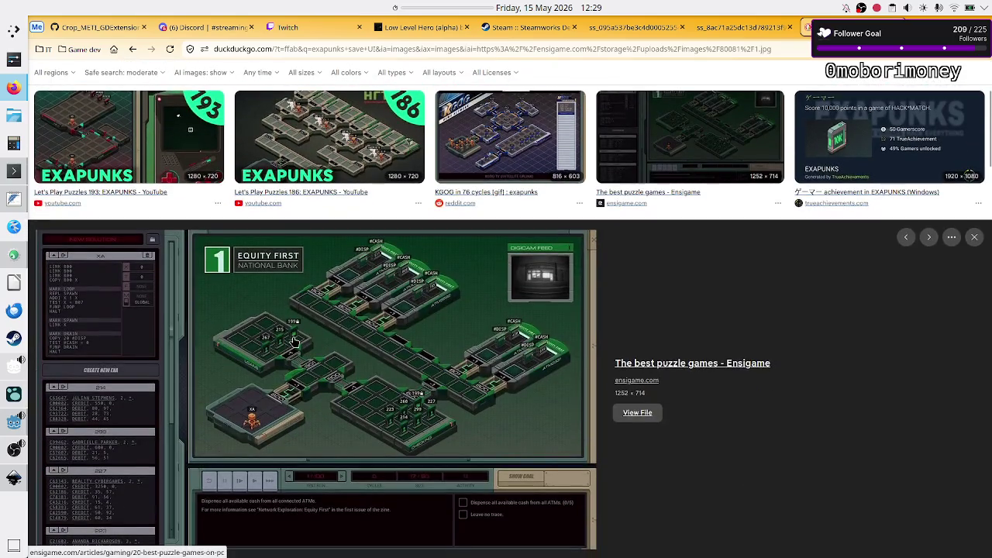
# Open the Ensigame bank-level screenshot full size in a new tab.
pyautogui.rightClick(334, 364)
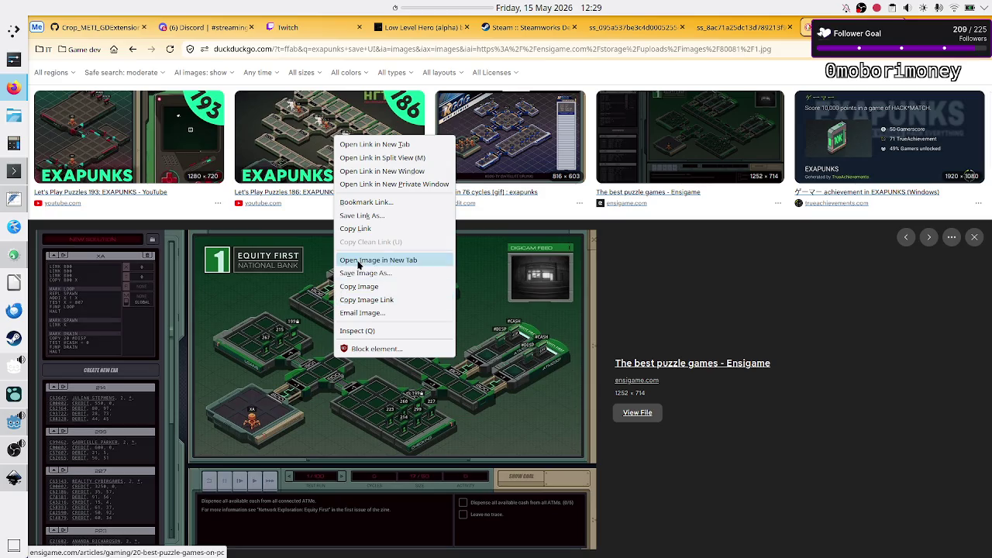
pyautogui.click(372, 259)
pyautogui.click(574, 248)
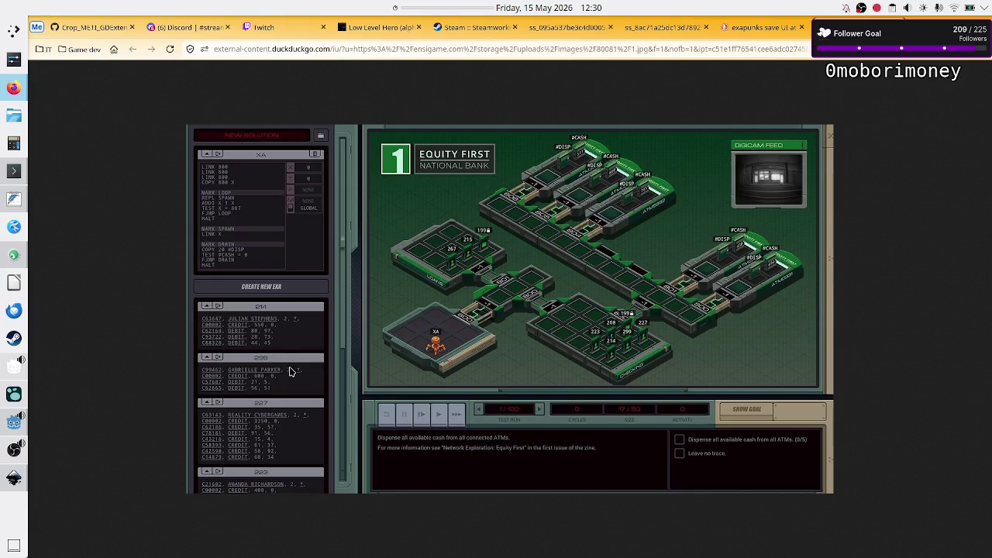
# Close the bank screenshot tab and preview the Steam EXAPUNKS heart-puzzle screenshot.
pyautogui.hotkey('ctrl', 'w')
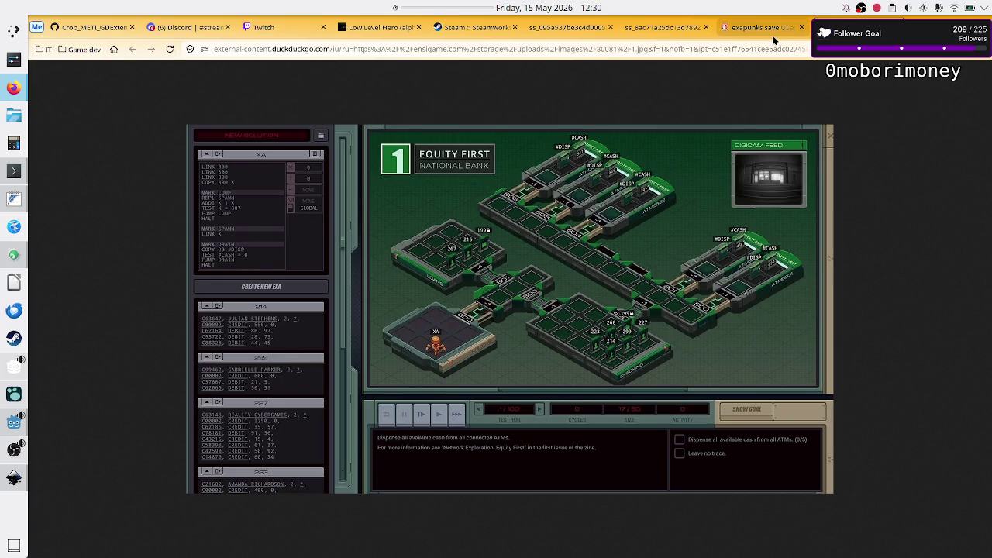
pyautogui.scroll(2, 498, 264)
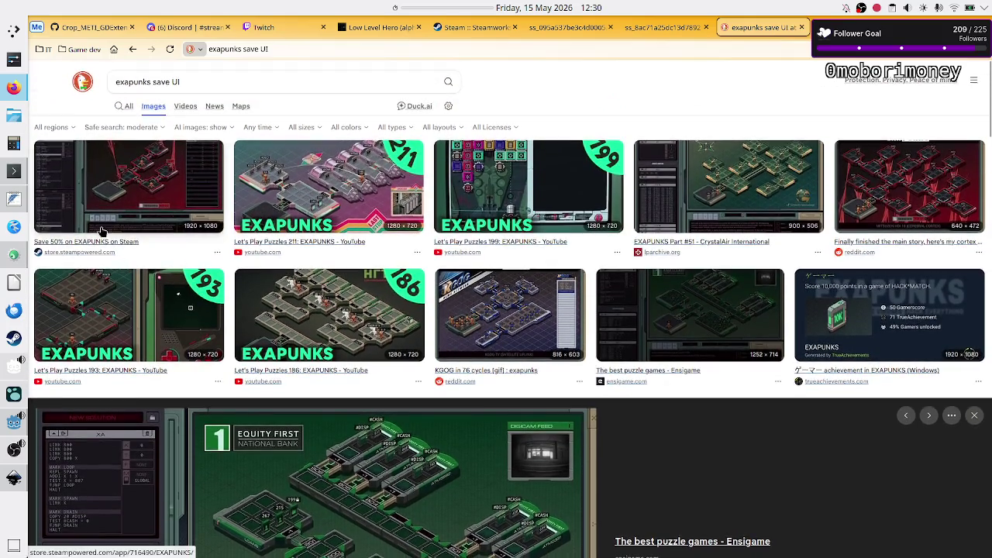
pyautogui.click(83, 193)
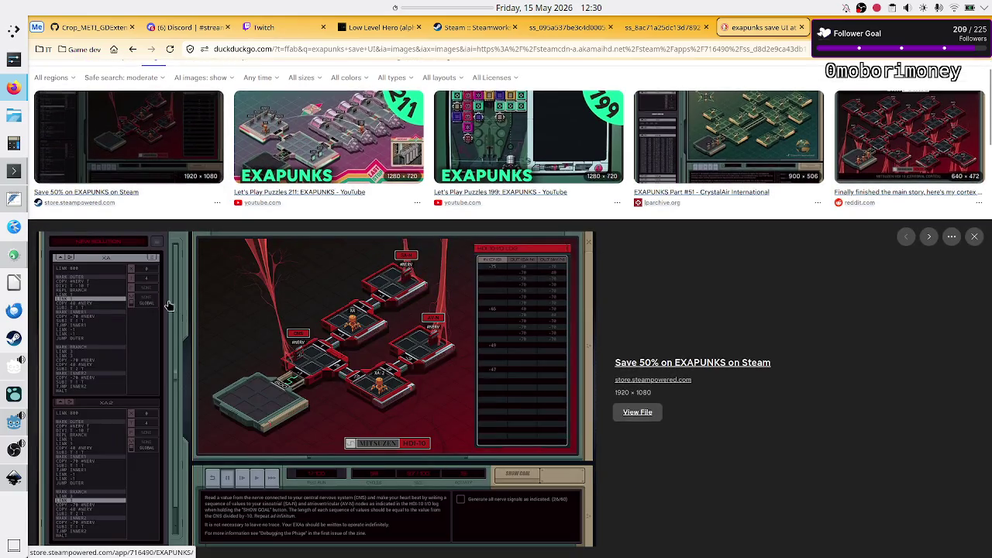
# Open the Steam EXAPUNKS HDI-10 heart-puzzle screenshot in a new tab and view it.
pyautogui.rightClick(273, 338)
pyautogui.click(315, 233)
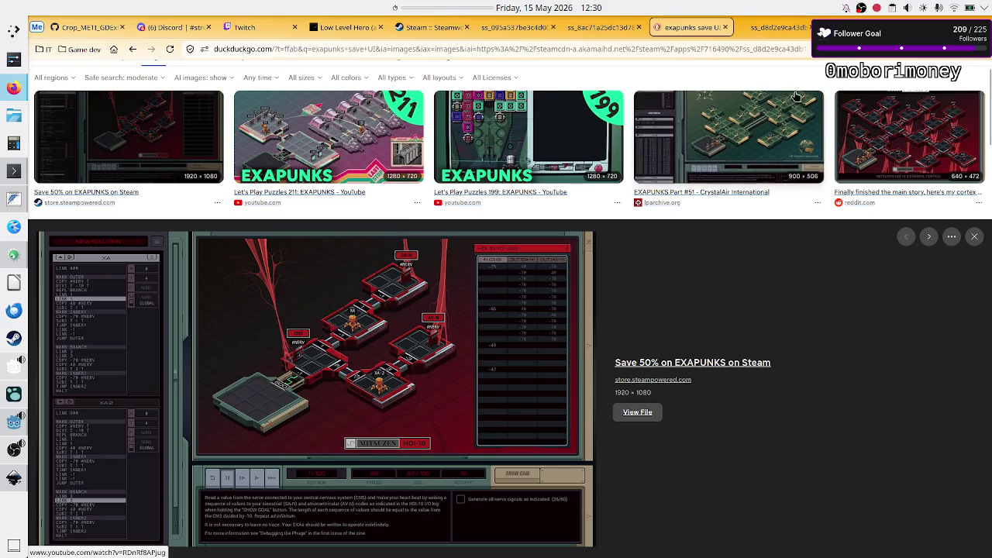
pyautogui.click(771, 27)
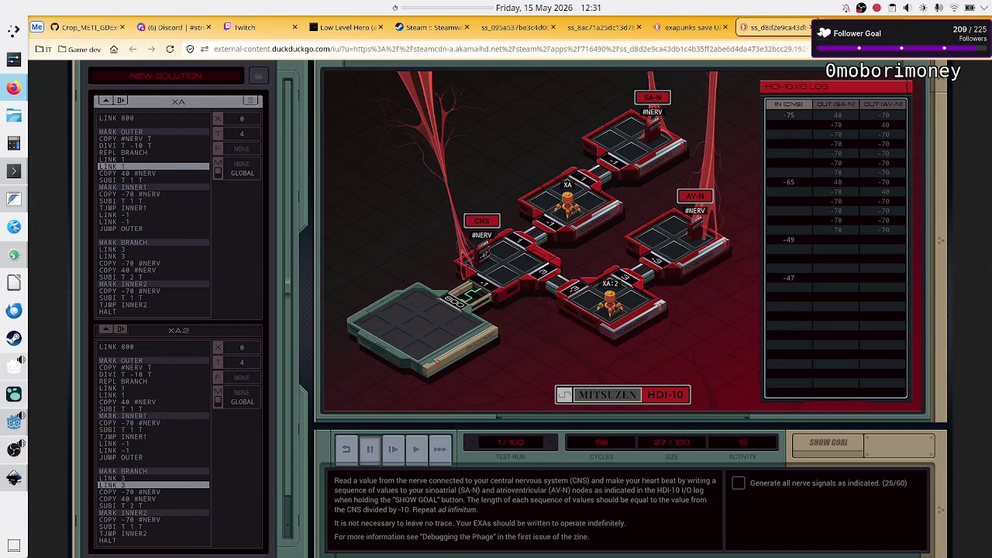
# Compare the bank-level and heart-puzzle screenshot tabs, then return to the Inkscape mockup.
pyautogui.hotkey('ctrl', 'Tab')
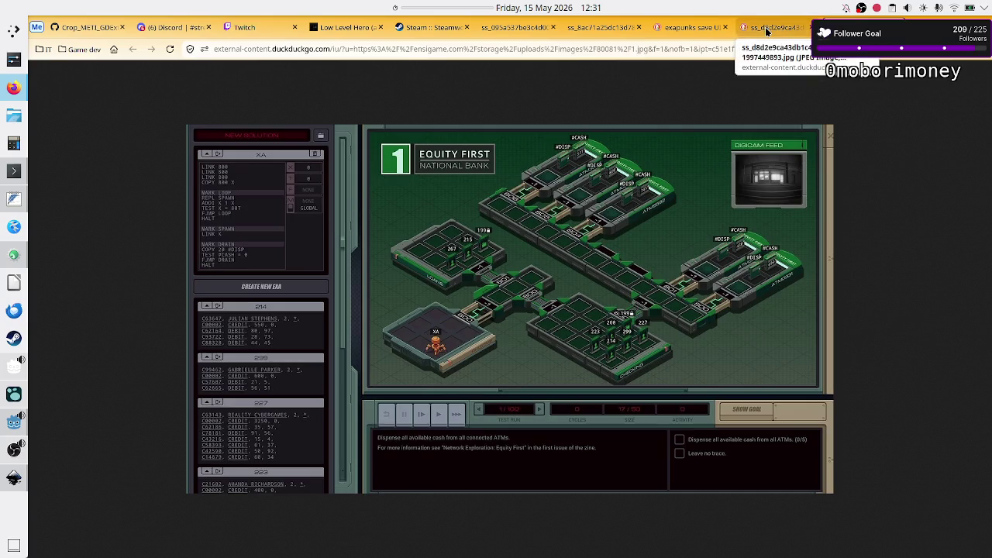
pyautogui.click(766, 31)
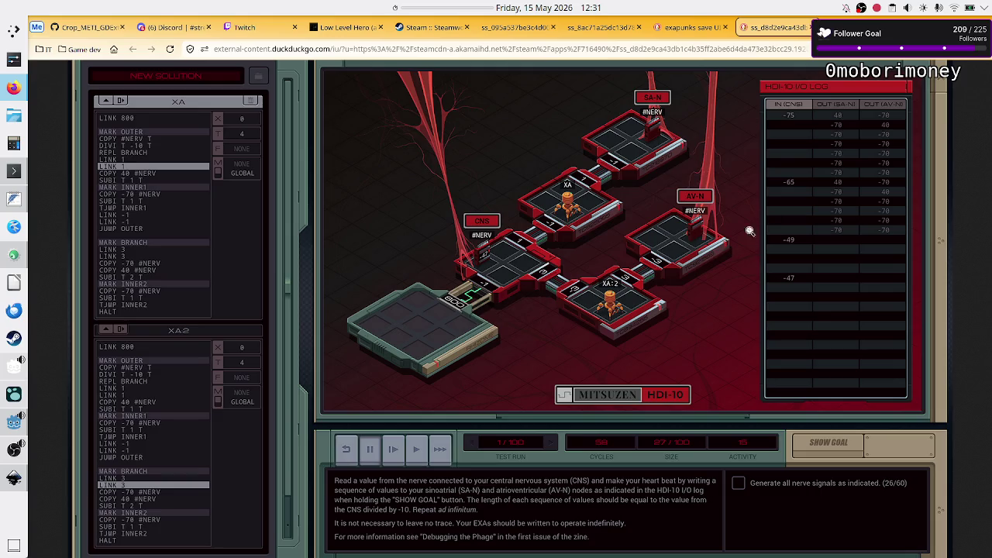
pyautogui.hotkey('alt', 'Tab')
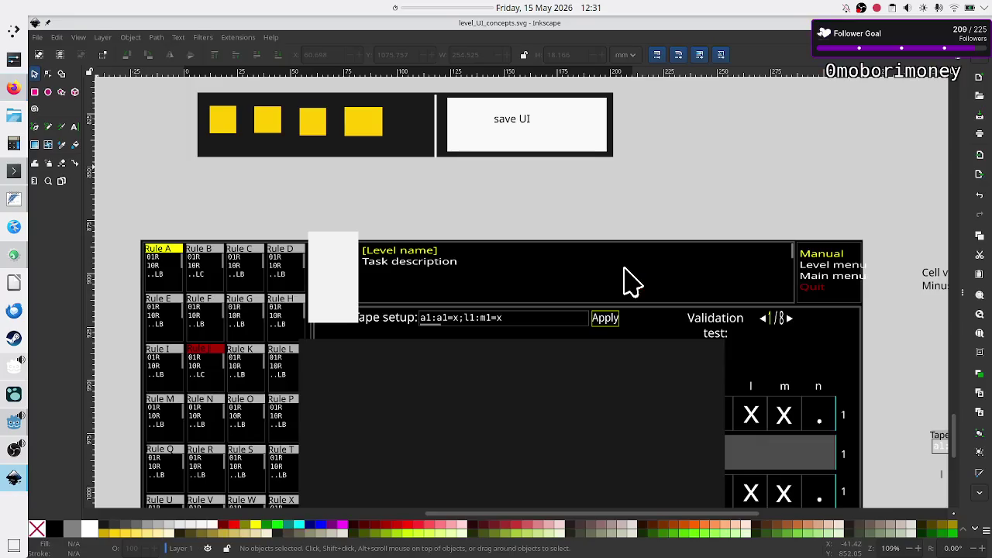
# Delete the dark grey rectangle over the tape cells, then return to Firefox.
pyautogui.scroll(-5, 583, 328)
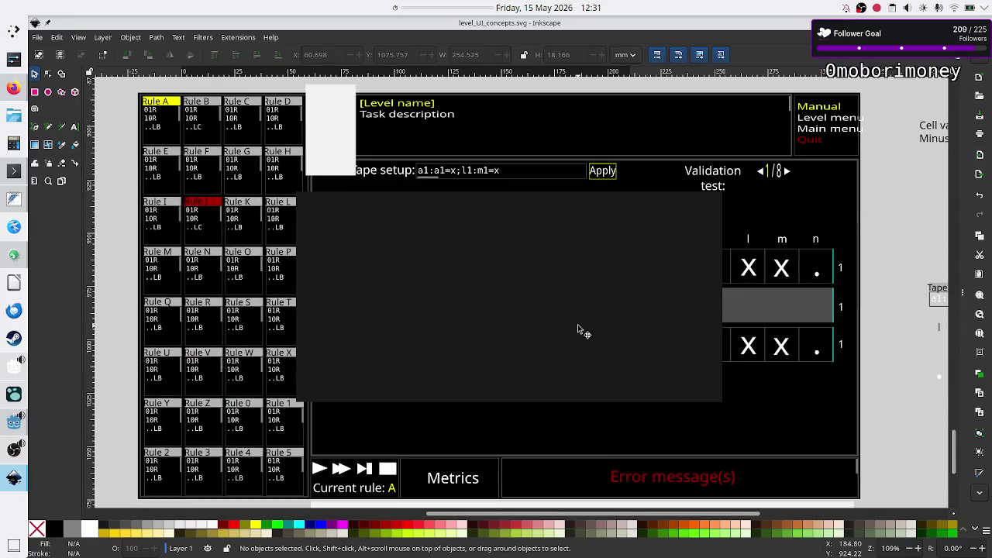
pyautogui.click(539, 305)
pyautogui.press('Delete')
pyautogui.hotkey('alt', 'Tab')
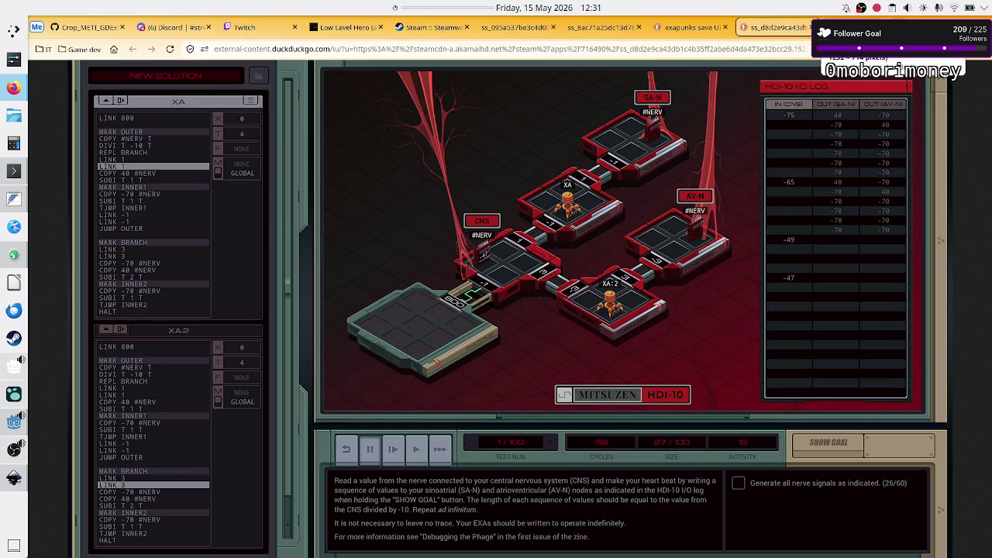
# Close the full-size bank-level and heart-puzzle screenshot tabs.
pyautogui.click(833, 27)
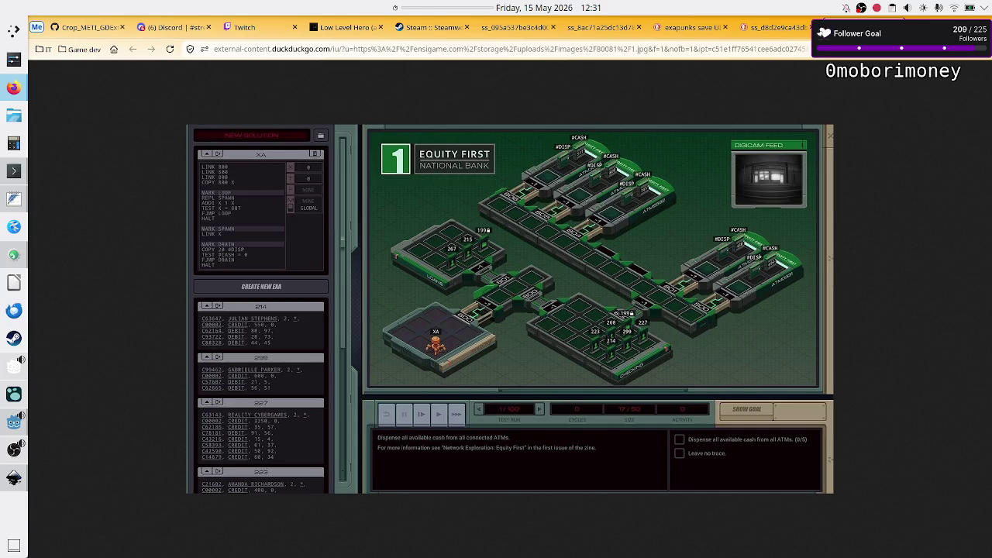
pyautogui.hotkey('ctrl', 'w')
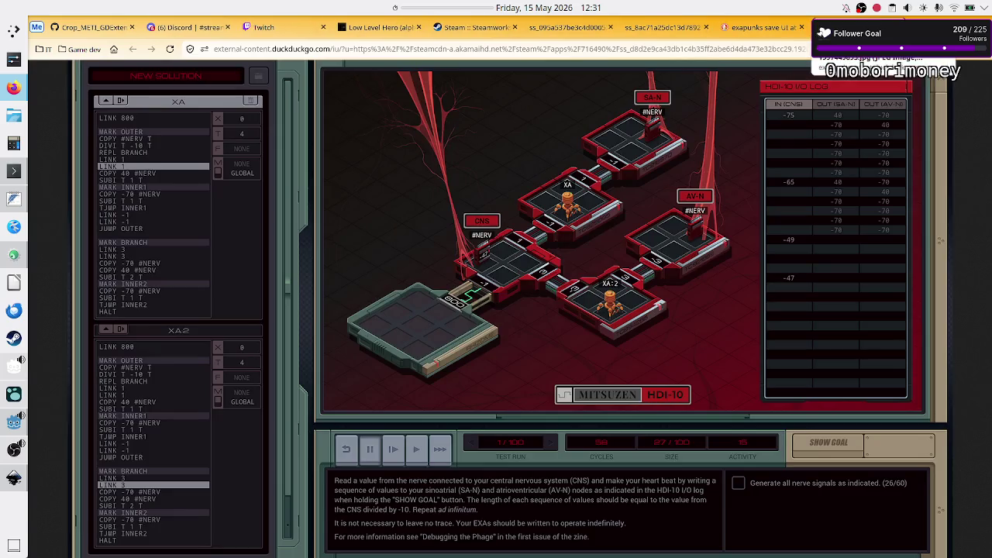
pyautogui.hotkey('ctrl', 'w')
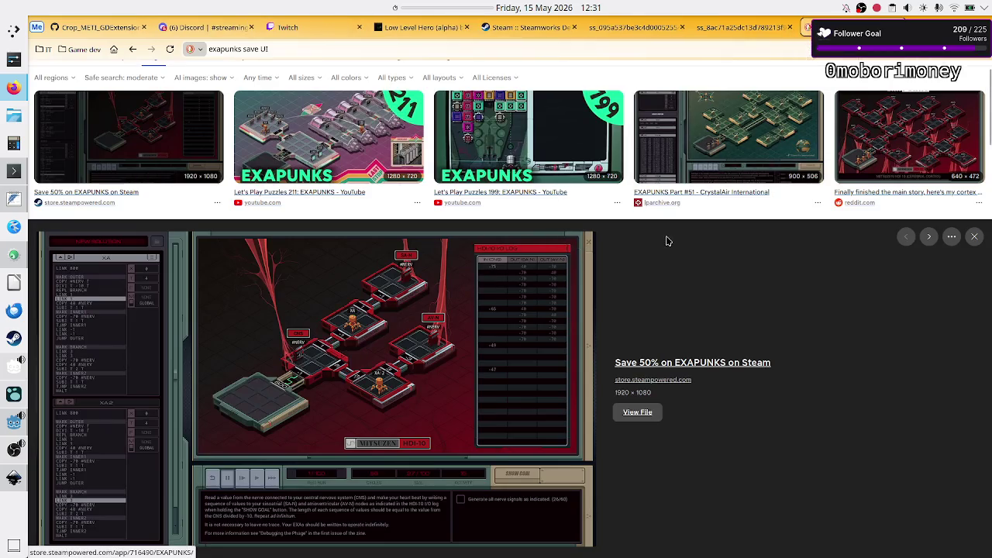
# Close the image preview and scroll through the exapunks save UI results.
pyautogui.click(975, 236)
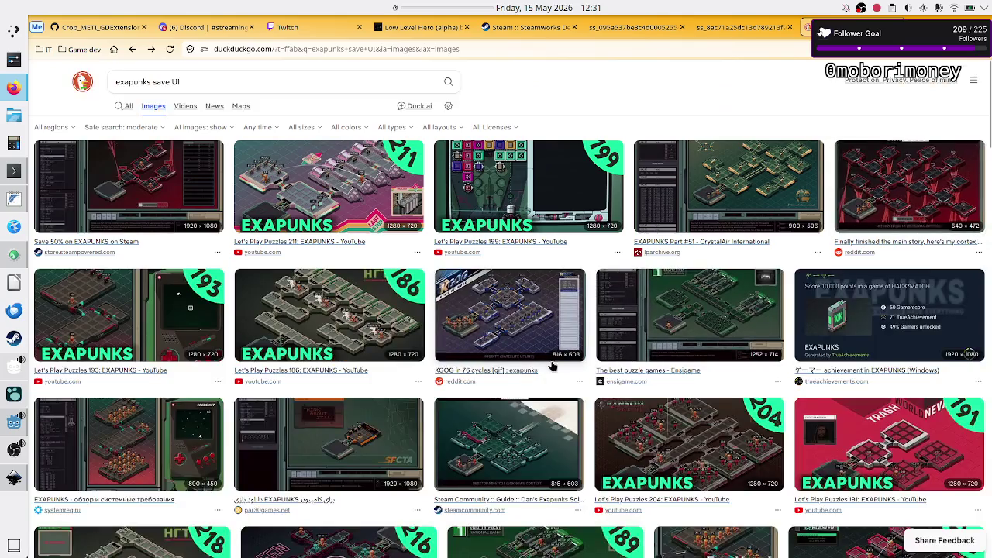
pyautogui.scroll(-3, 553, 366)
pyautogui.scroll(-2, 554, 365)
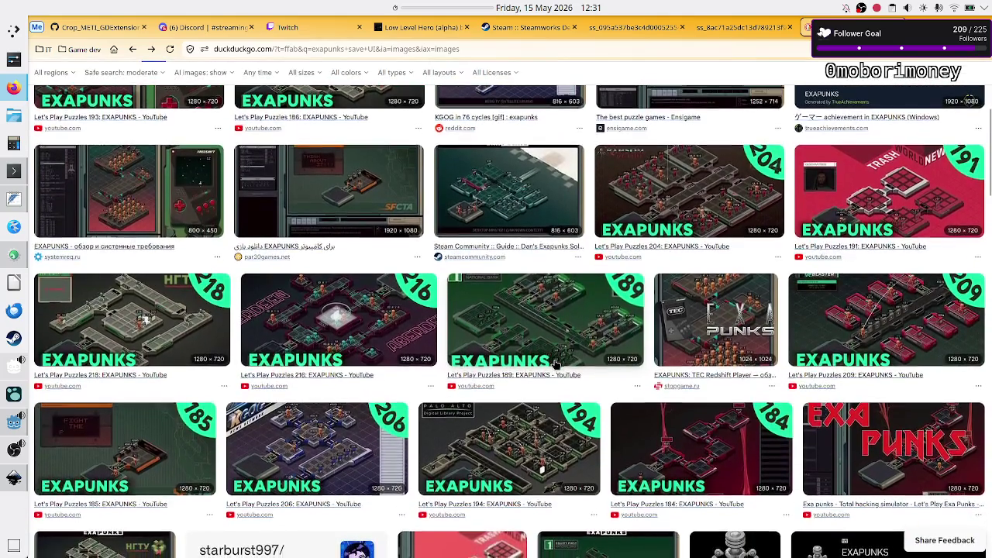
pyautogui.scroll(-3, 555, 364)
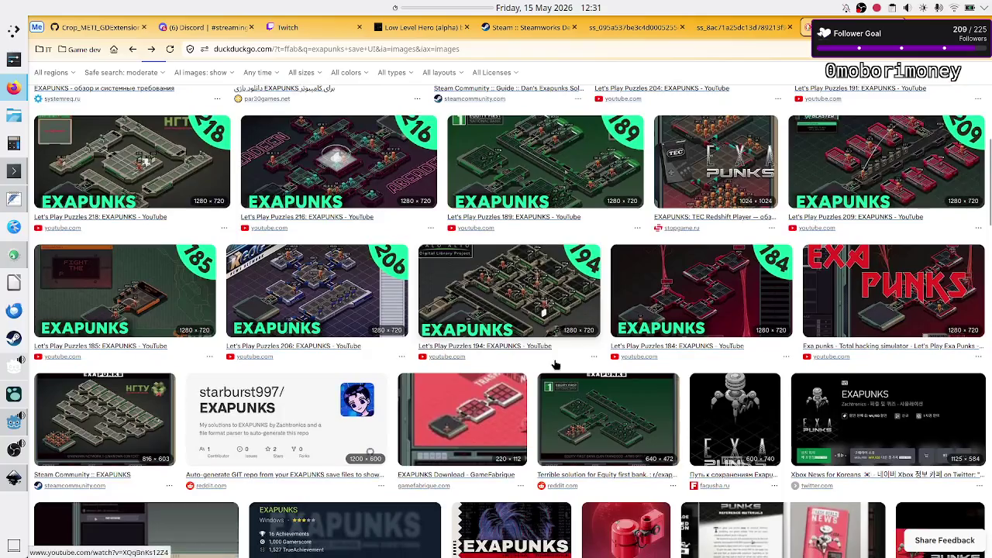
pyautogui.scroll(-2, 554, 364)
pyautogui.scroll(-2, 555, 365)
pyautogui.scroll(-2, 553, 363)
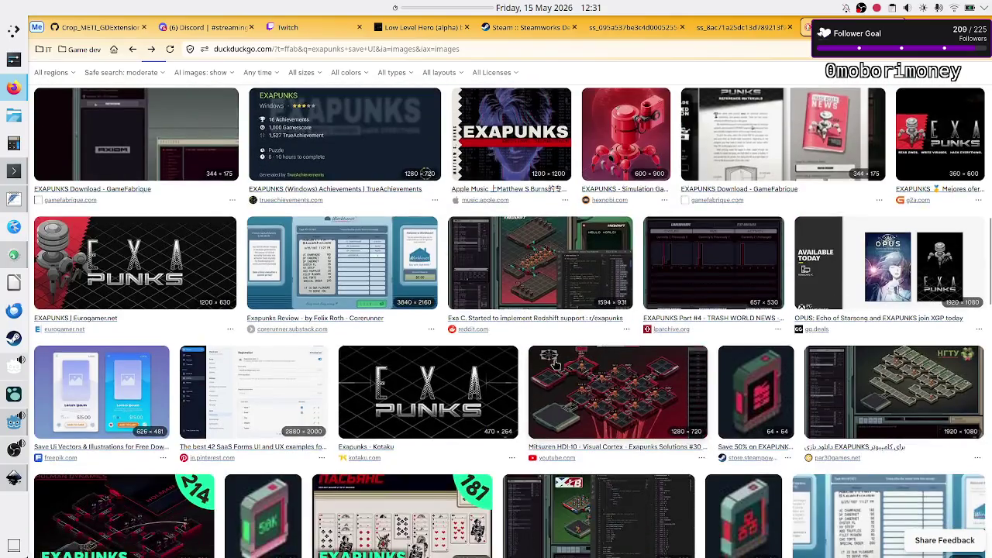
pyautogui.scroll(-2, 555, 363)
pyautogui.scroll(-2, 554, 364)
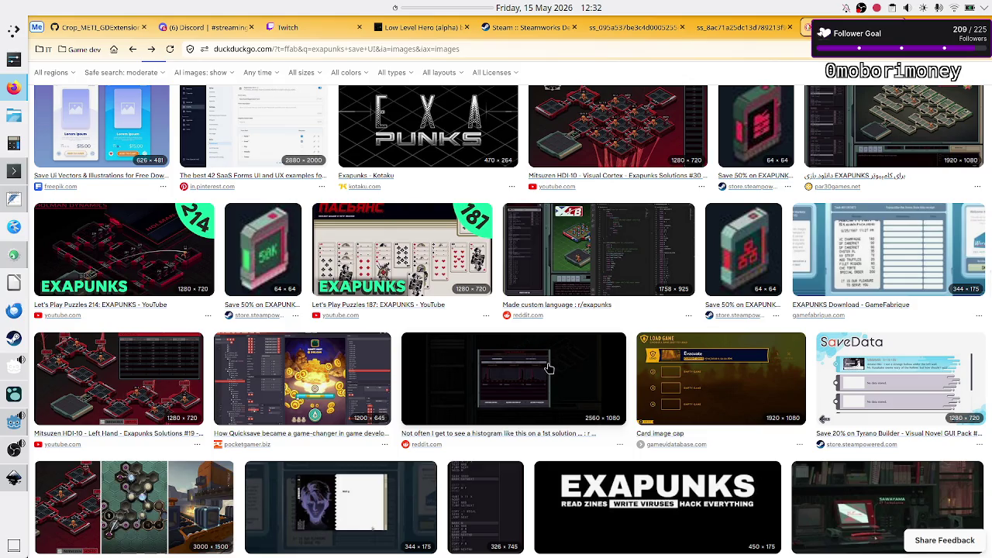
# Open the EXAPUNKS Task Complete histogram screenshot full-size in a new tab.
pyautogui.click(549, 368)
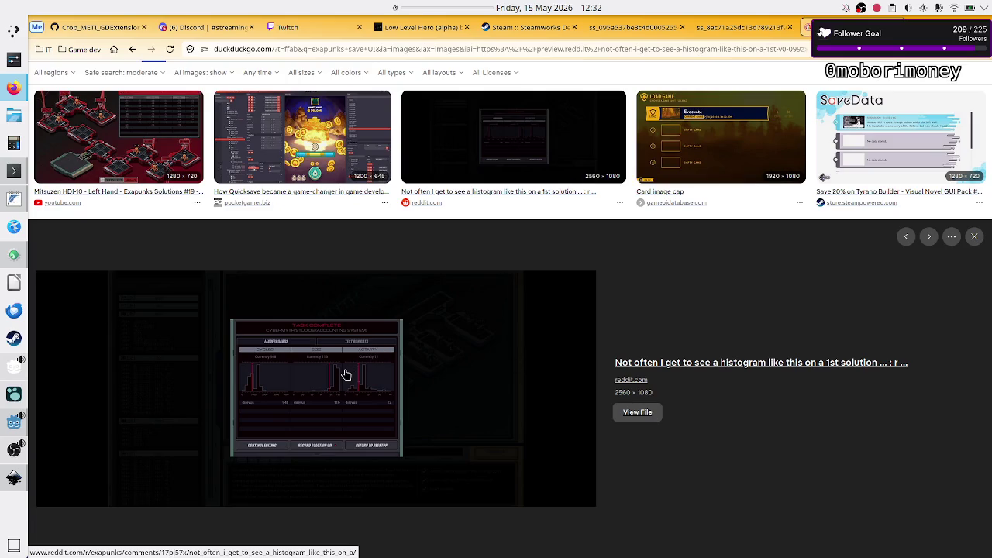
pyautogui.rightClick(346, 375)
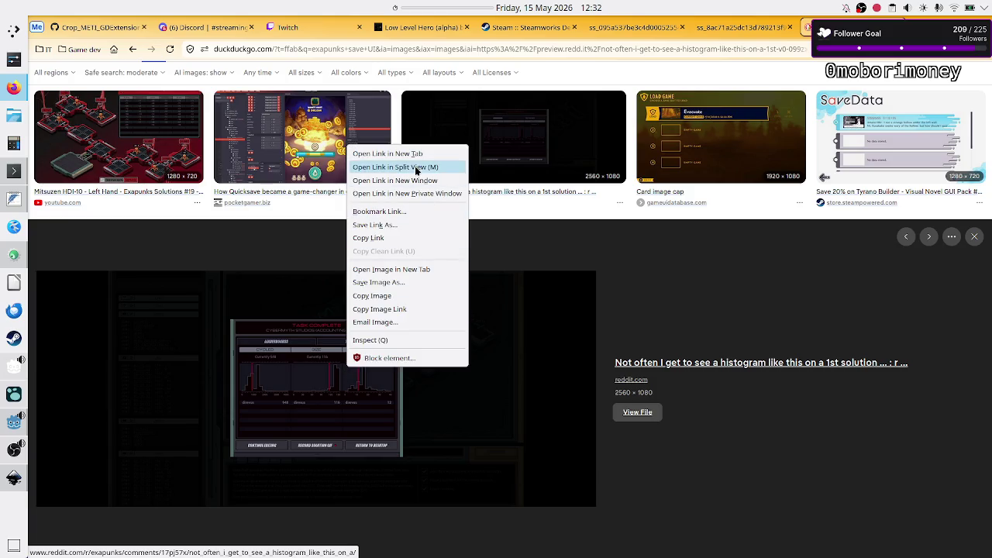
pyautogui.click(398, 270)
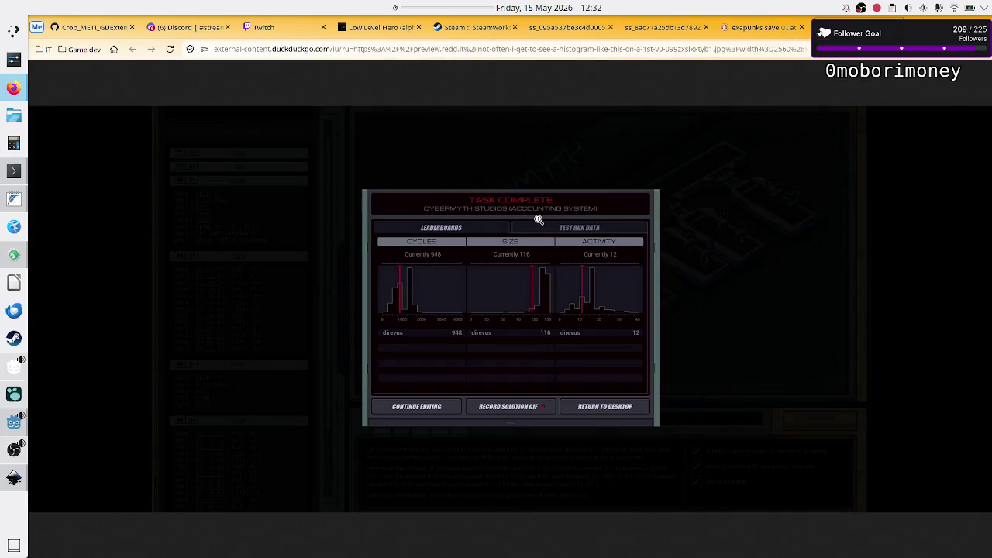
pyautogui.click(522, 239)
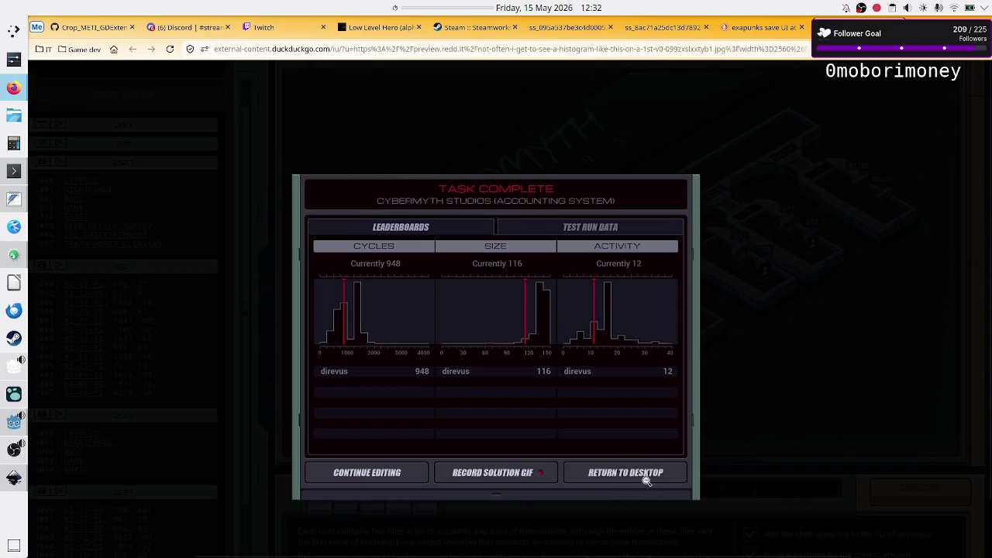
# Review the histogram screenshot at fit and full size, then return to the Inkscape mockup.
pyautogui.scroll(-1, 618, 438)
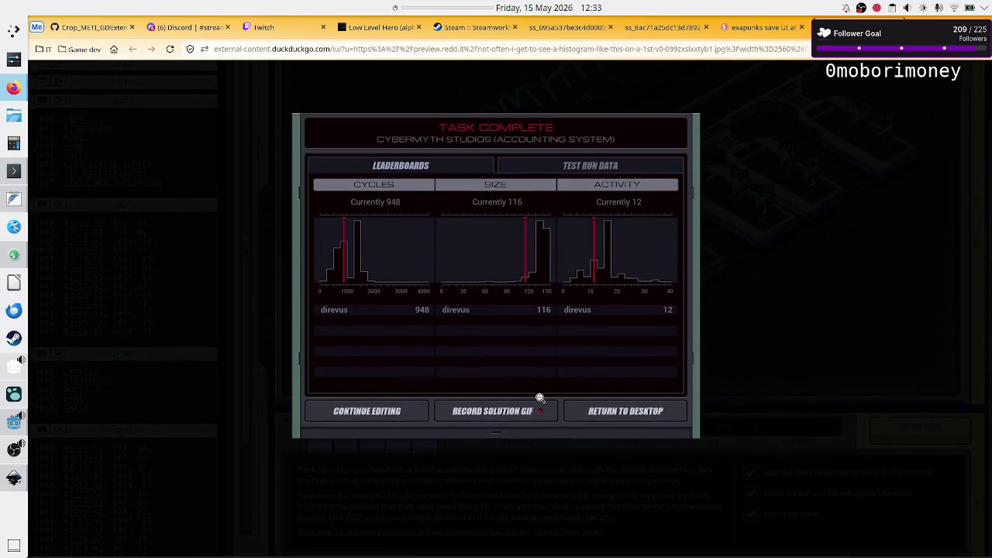
pyautogui.click(731, 388)
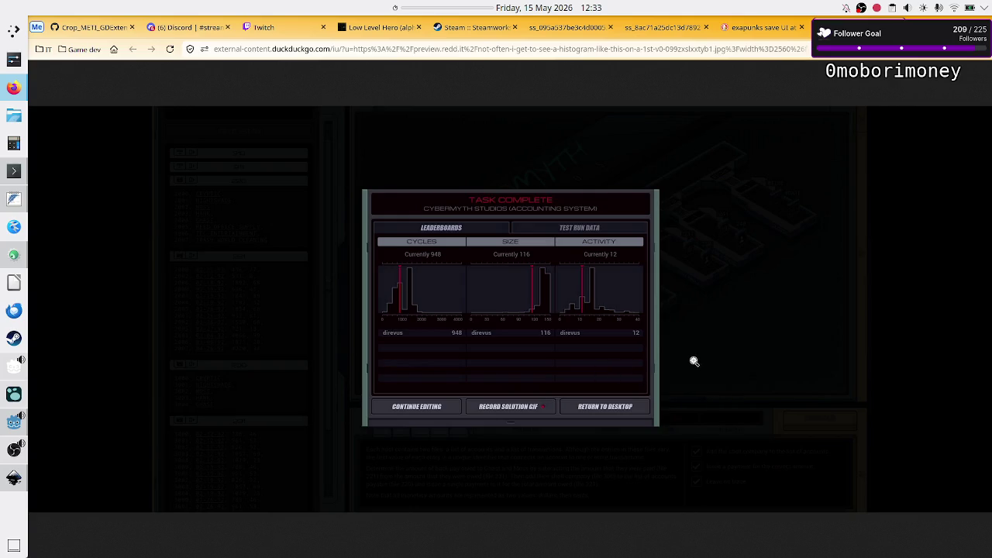
pyautogui.click(695, 361)
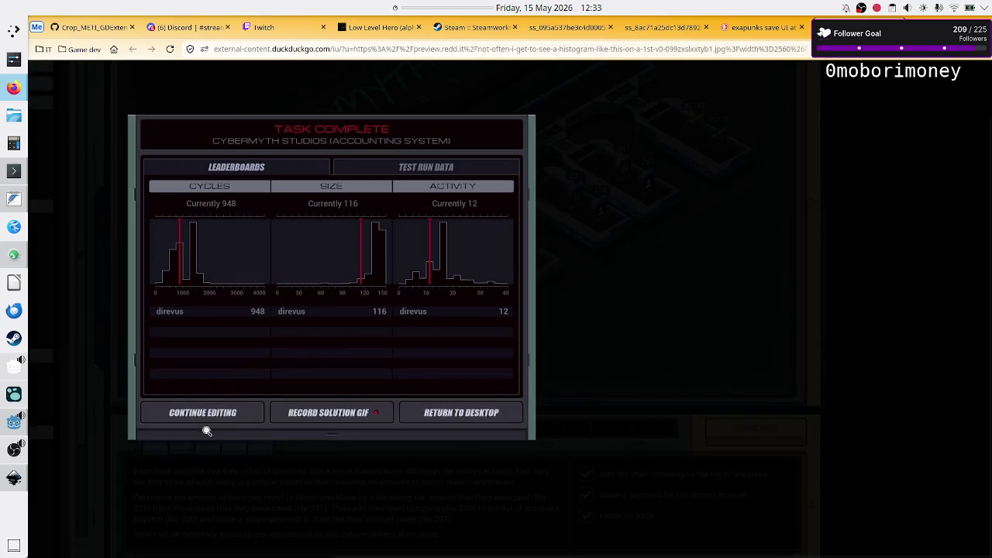
pyautogui.click(14, 478)
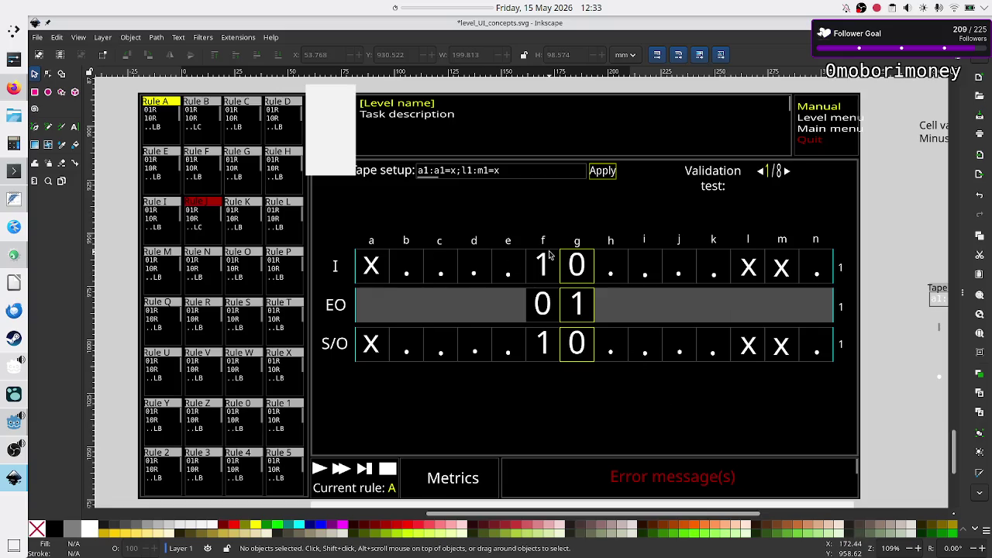
# Pick the Text tool and draw a flowed text frame below the tape grid.
pyautogui.scroll(5, 549, 254)
pyautogui.scroll(3, 549, 255)
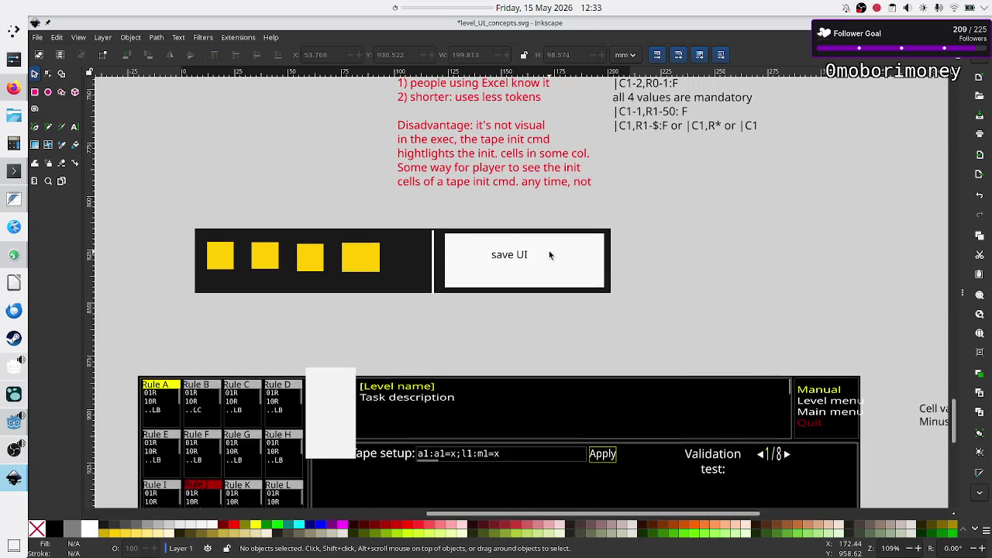
pyautogui.click(74, 128)
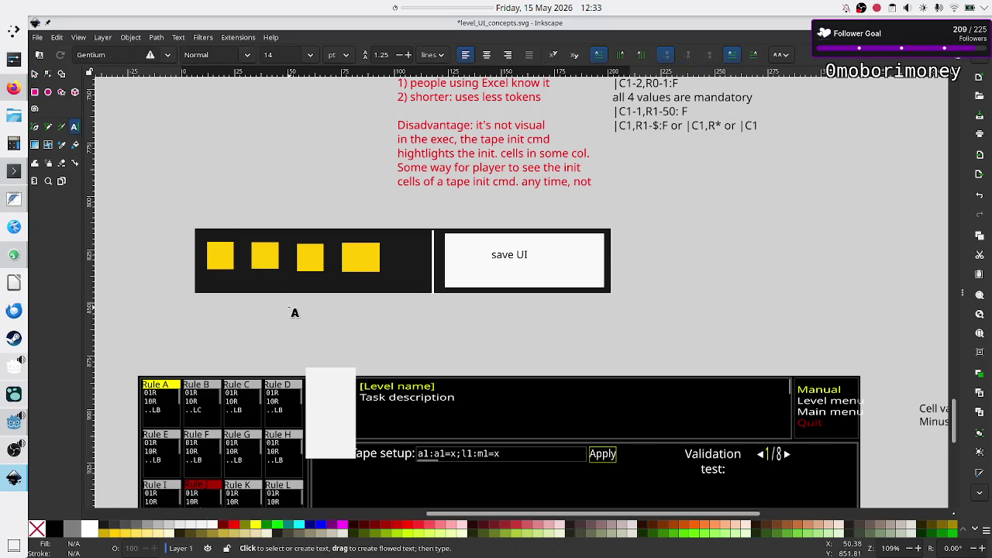
pyautogui.scroll(-10, 405, 318)
pyautogui.scroll(3, 405, 318)
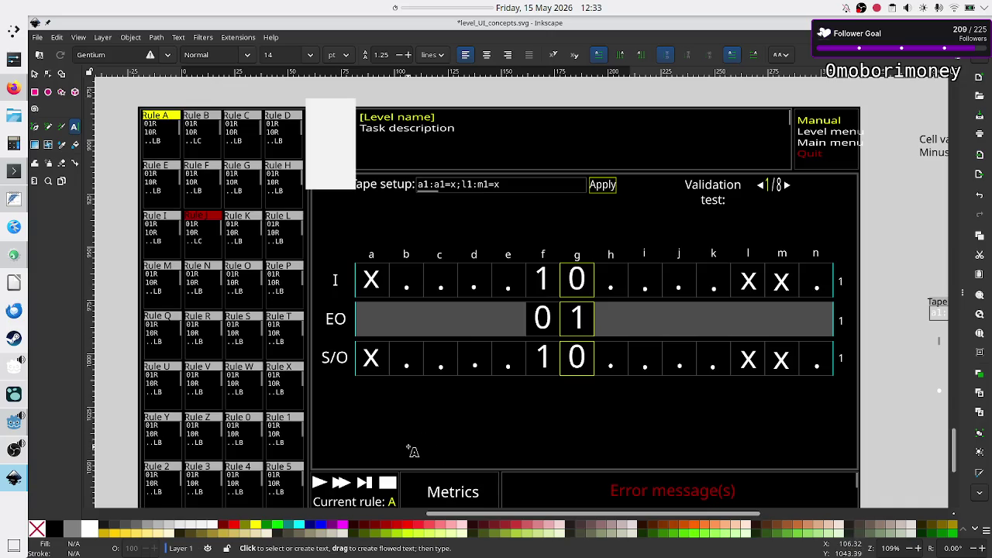
pyautogui.moveTo(414, 446); pyautogui.dragTo(484, 465)
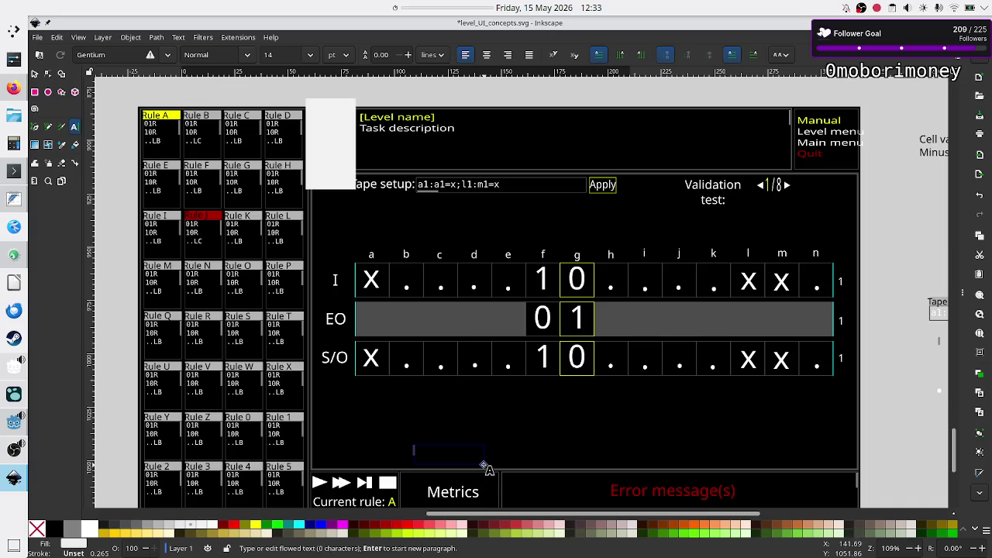
# Type the note 'once puzzle is solved, a popup appears w/ histograms, some navigation btns' under the tape rows.
pyautogui.press('Escape')
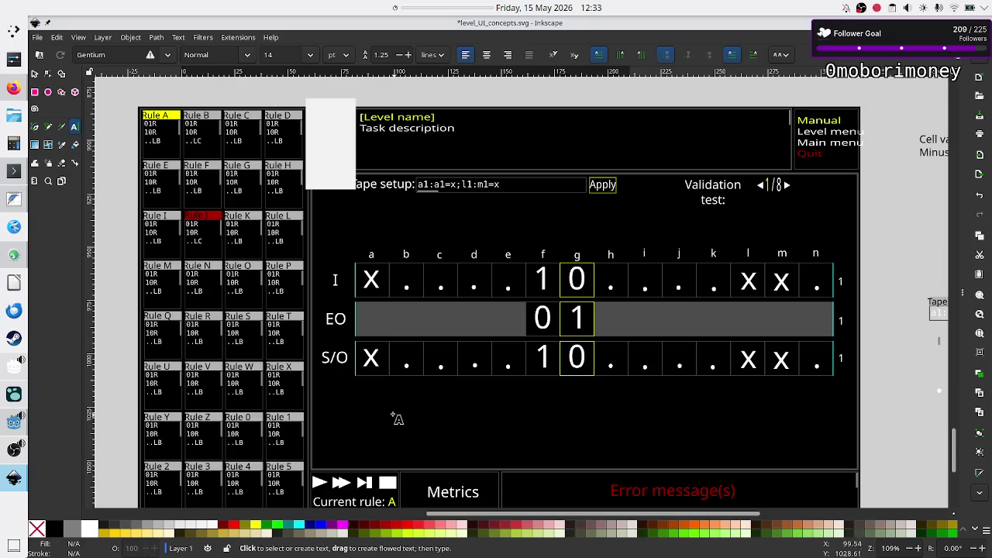
pyautogui.moveTo(389, 406); pyautogui.dragTo(500, 468)
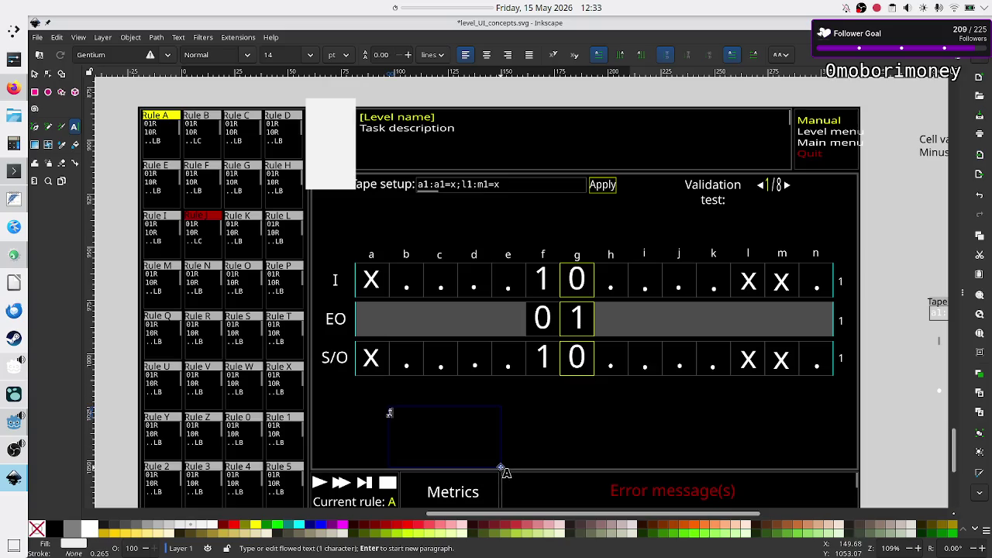
pyautogui.write('nce ')
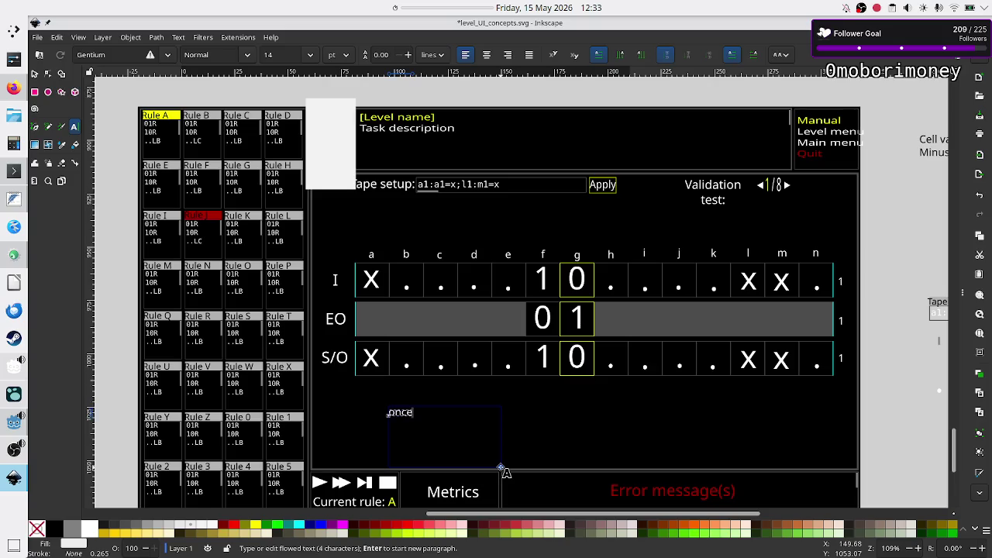
pyautogui.write('puzzle i')
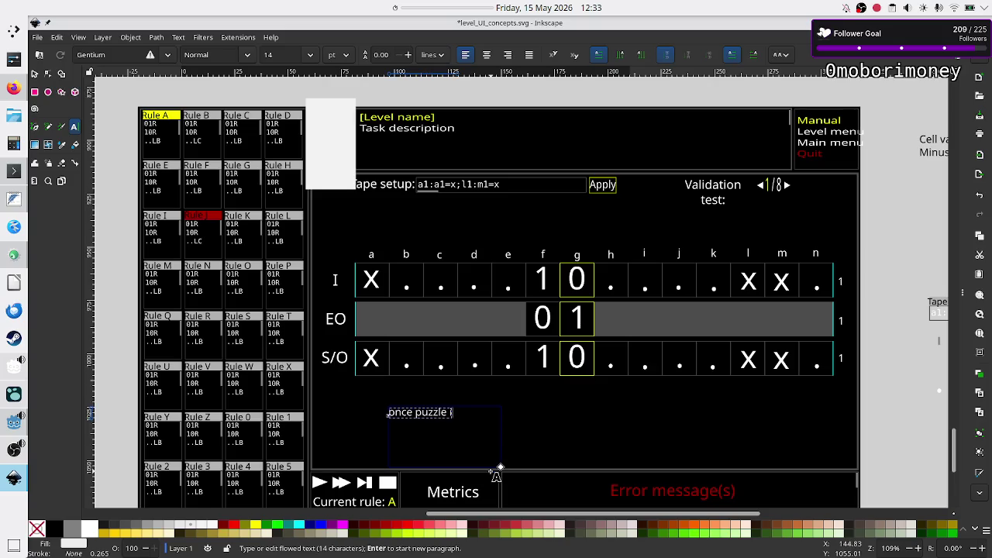
pyautogui.write('s v')
pyautogui.press('BackSpace')
pyautogui.write('solved')
pyautogui.write(', a po')
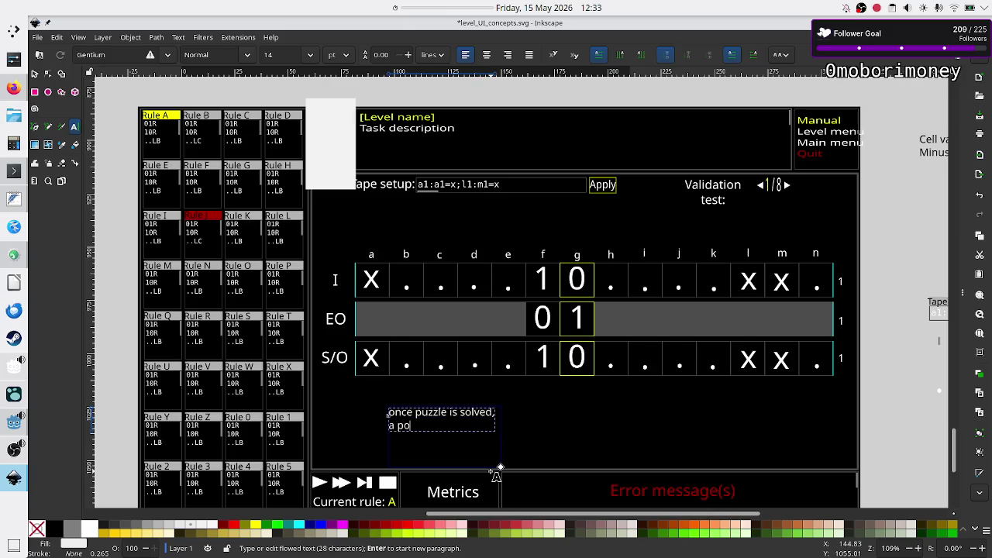
pyautogui.write('pup appears')
pyautogui.write(' w/ his')
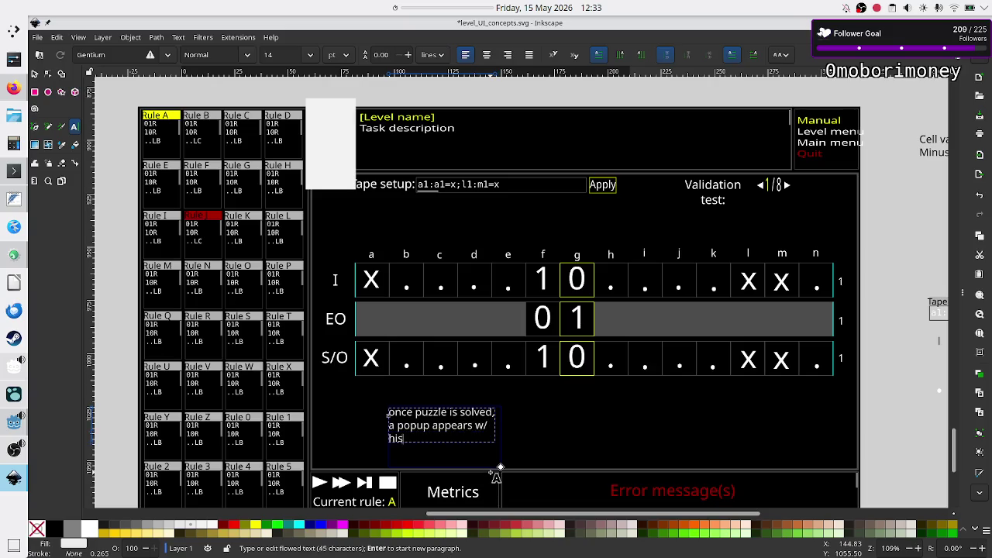
pyautogui.write('tograms, s')
pyautogui.write('ome me')
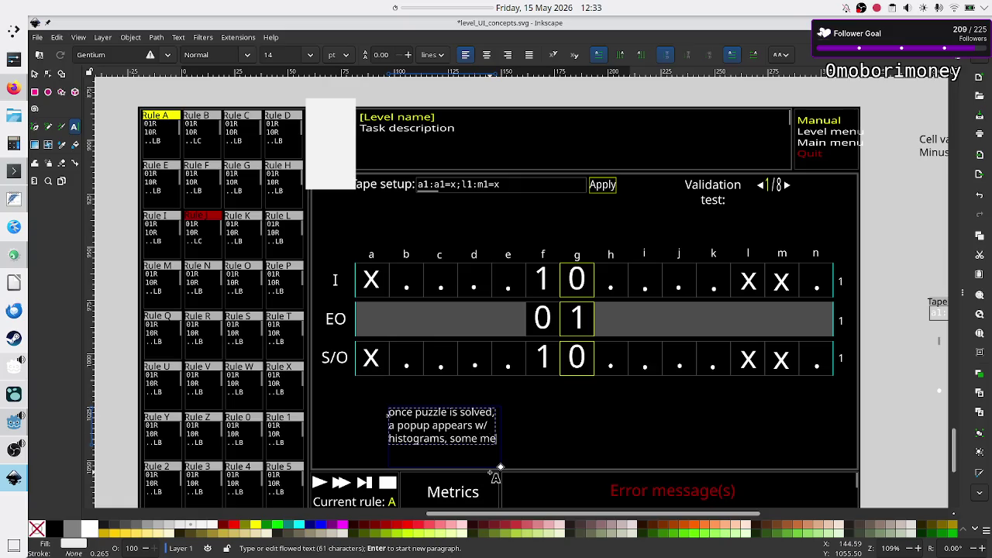
pyautogui.press('BackSpace')
pyautogui.write('navigation btns')
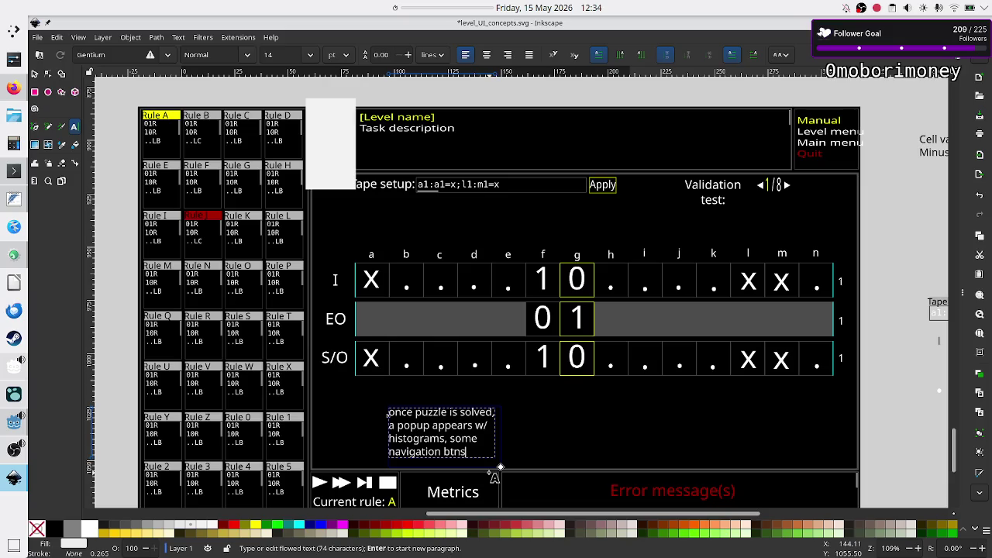
pyautogui.write('o')
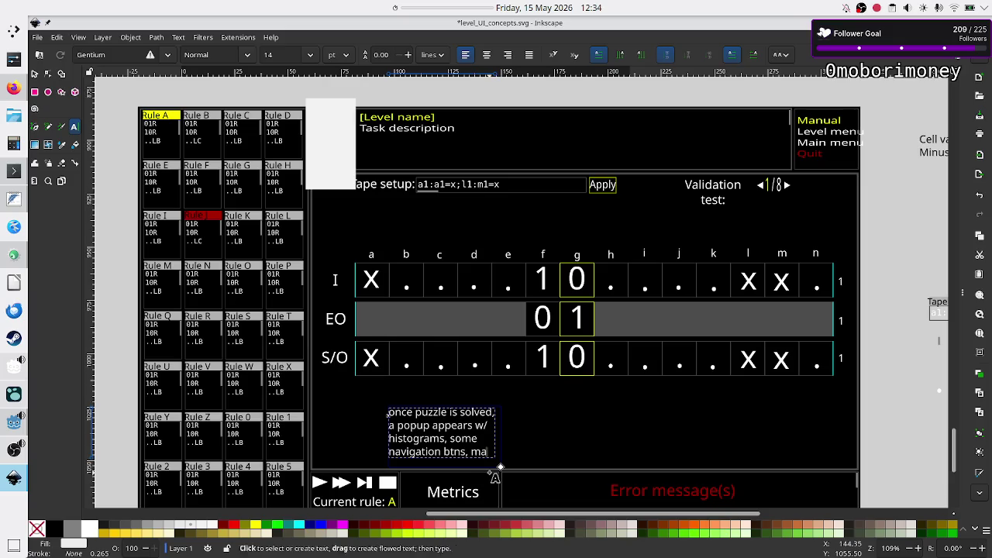
pyautogui.write('re')
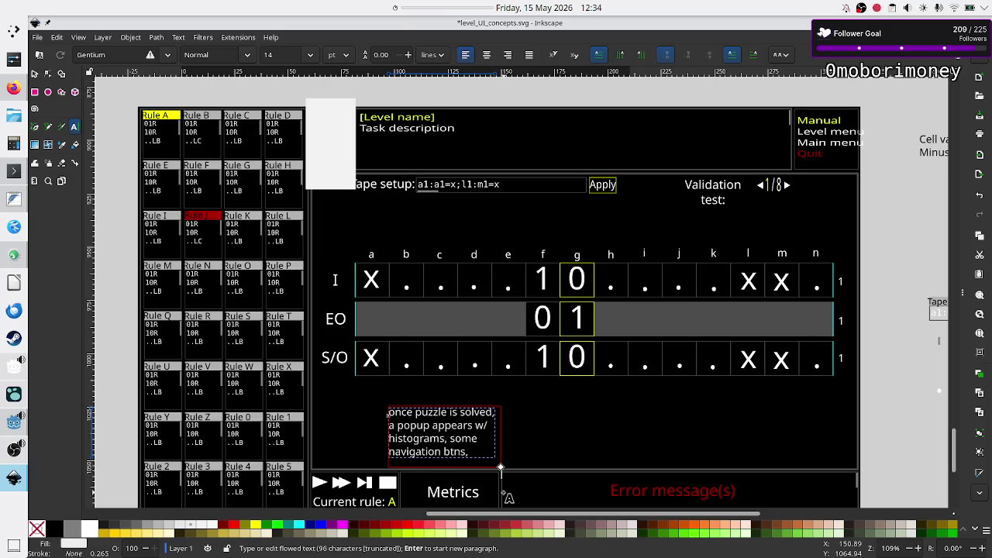
# Nudge the note up and enlarge its text frame so the hidden text shows.
pyautogui.click(34, 74)
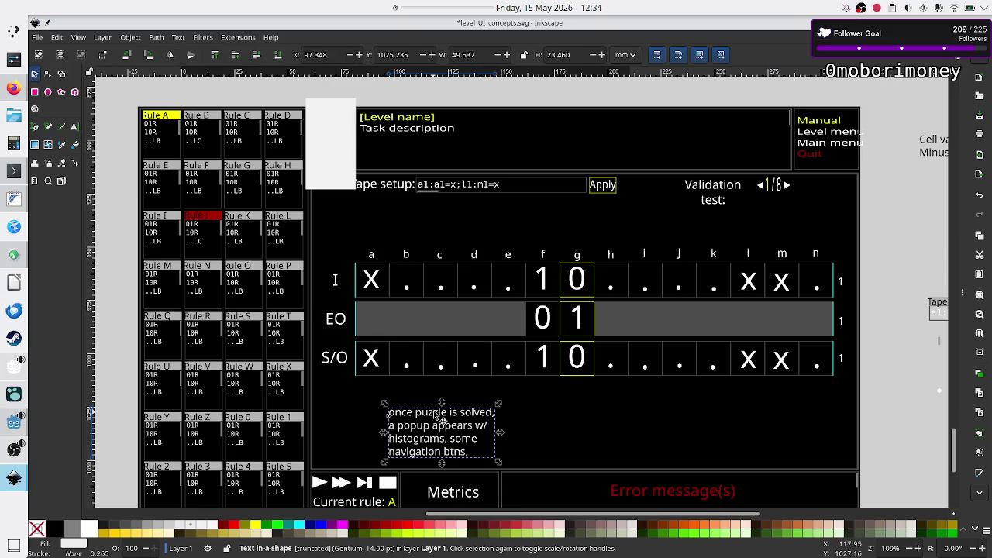
pyautogui.moveTo(443, 420); pyautogui.dragTo(441, 403)
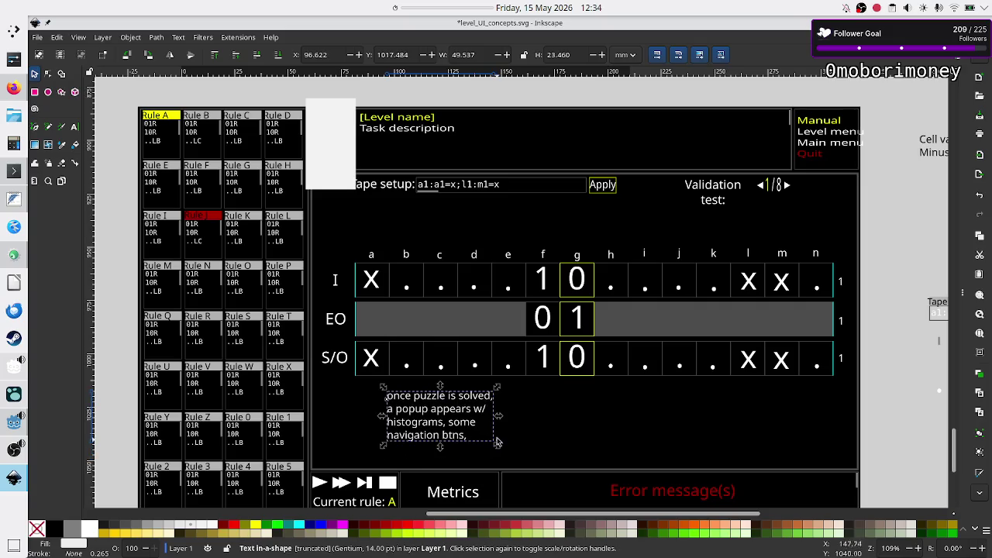
pyautogui.moveTo(498, 416); pyautogui.dragTo(551, 419)
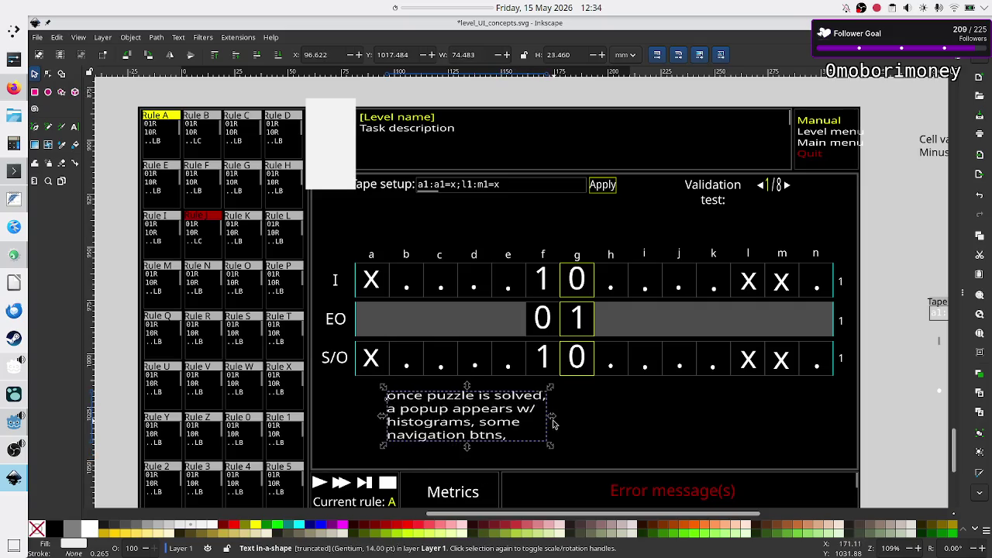
pyautogui.hotkey('ctrl', 'z')
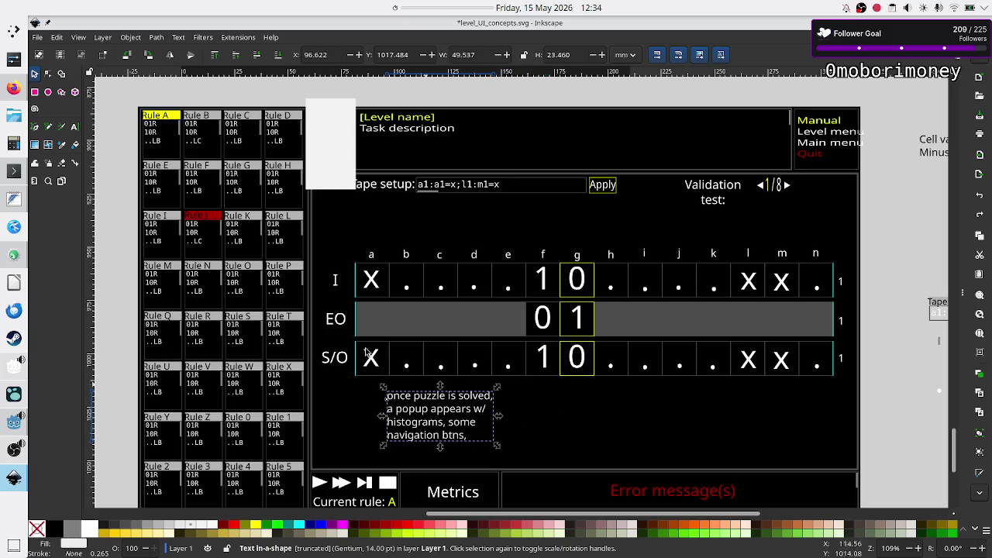
pyautogui.click(77, 130)
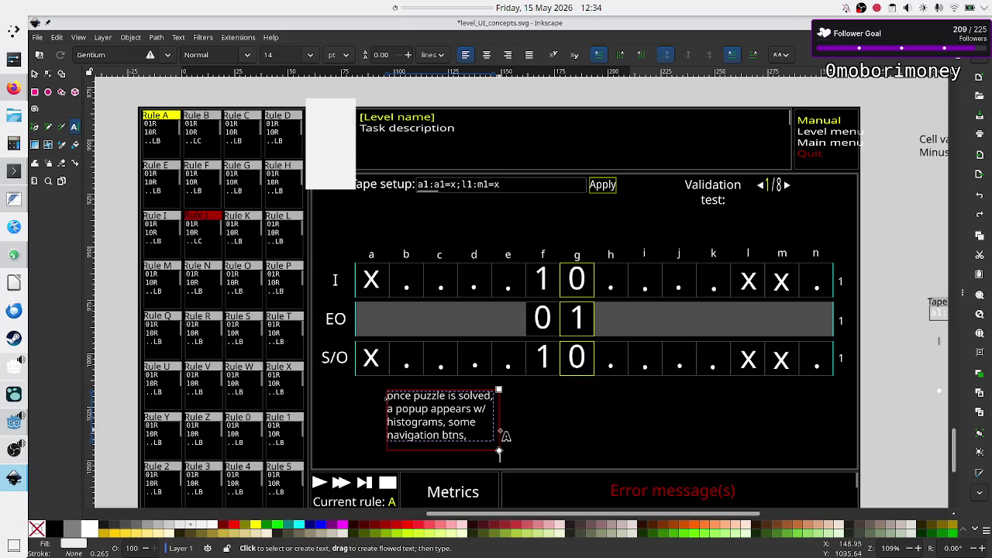
pyautogui.moveTo(499, 452); pyautogui.dragTo(527, 470)
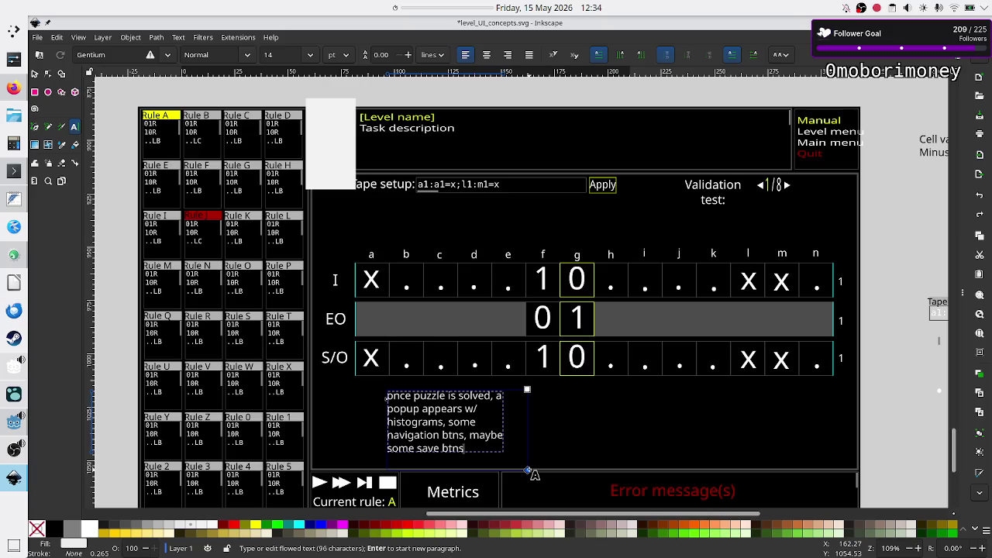
pyautogui.moveTo(527, 469); pyautogui.dragTo(525, 471)
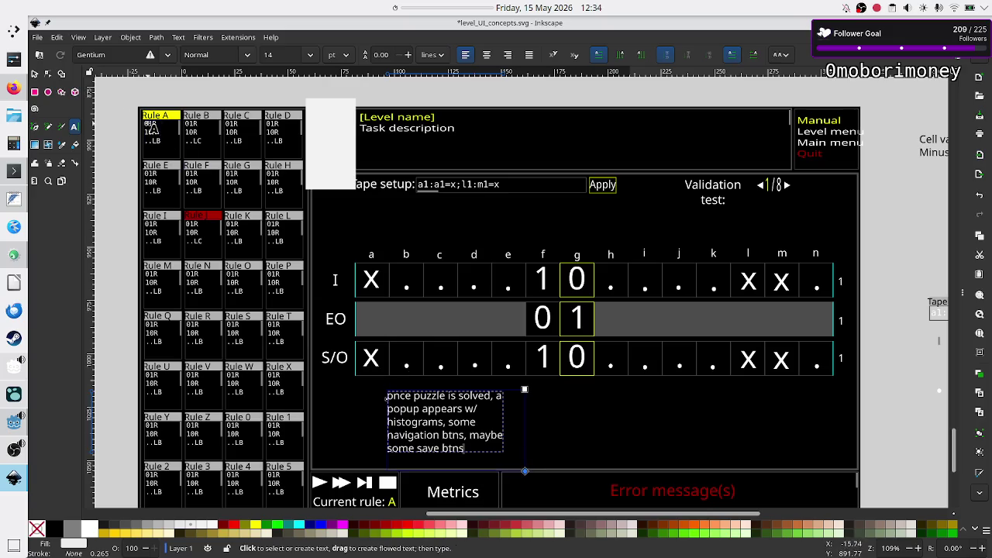
# Move the note down toward the Metrics area and save level_UI_concepts.svg.
pyautogui.click(35, 75)
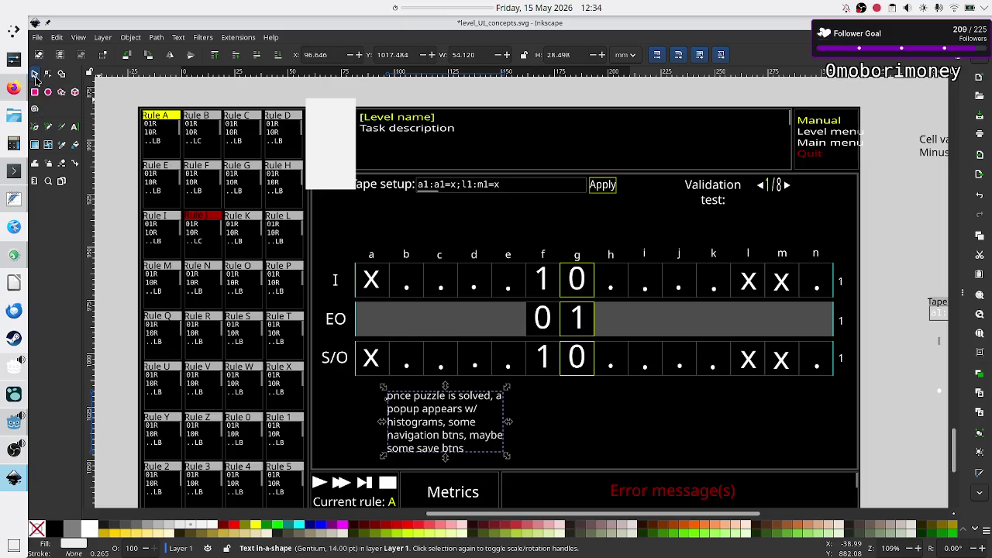
pyautogui.moveTo(430, 415); pyautogui.dragTo(442, 444)
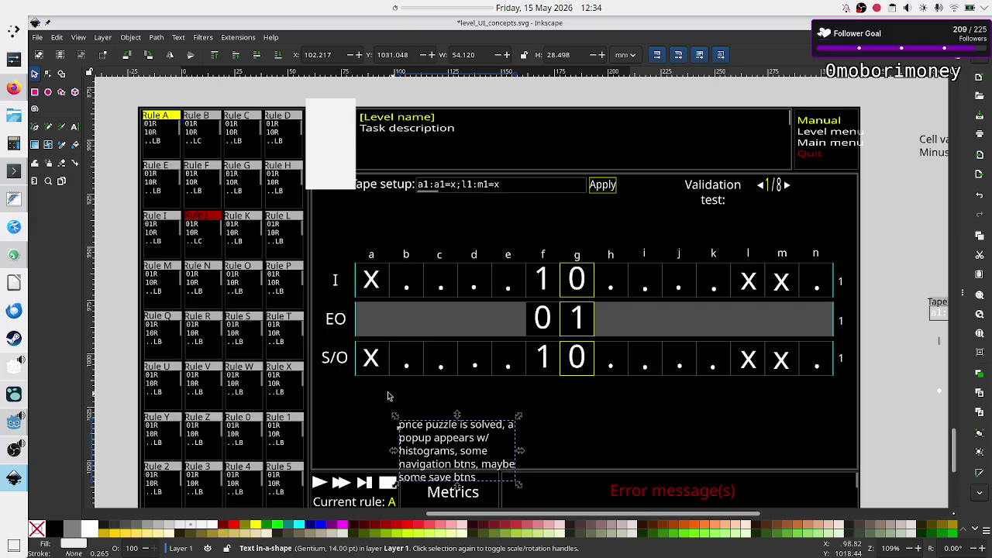
pyautogui.press('Escape')
pyautogui.hotkey('ctrl', 's')
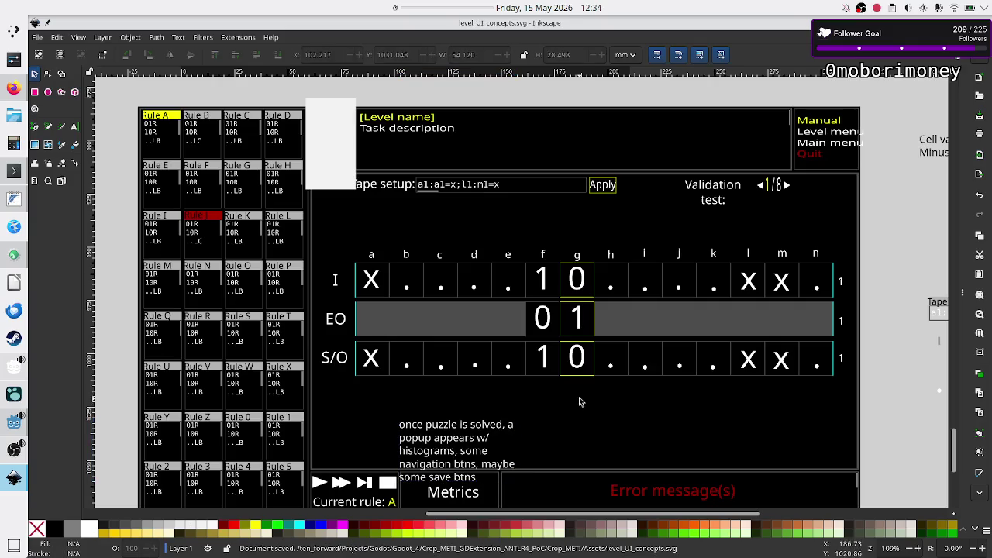
pyautogui.scroll(-8, 518, 376)
# Check the four yellow level squares and save UI box by selecting the whole panel, then deselect.
pyautogui.scroll(4, 518, 376)
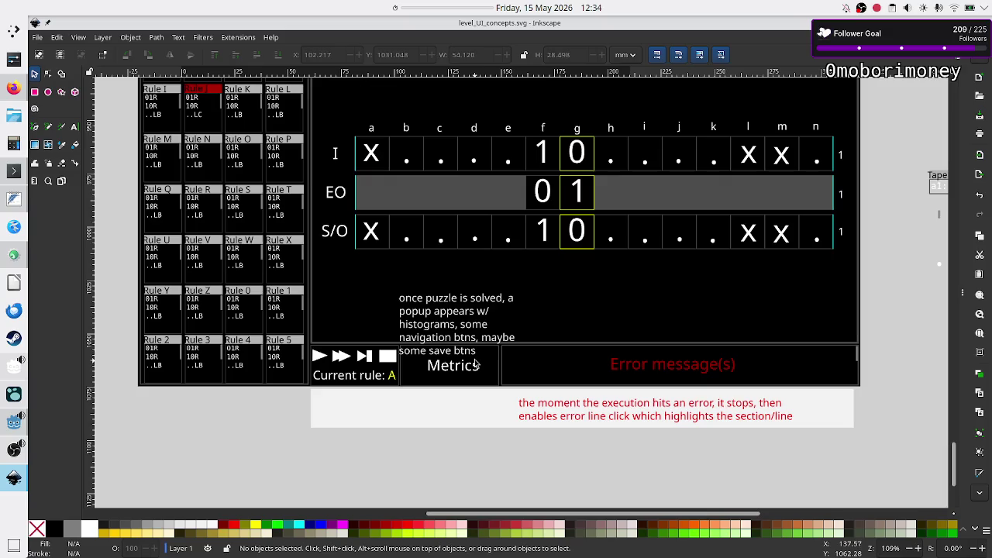
pyautogui.scroll(5, 475, 365)
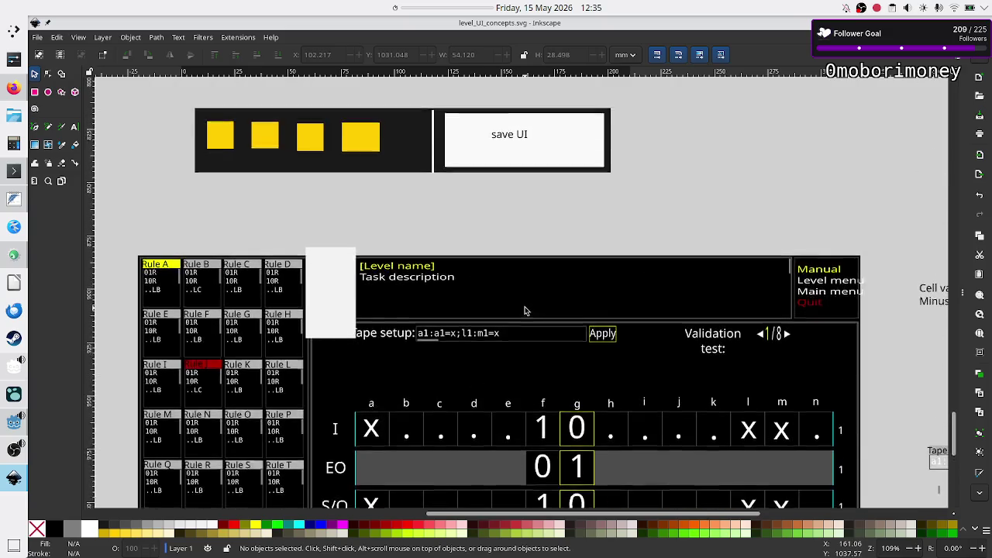
pyautogui.scroll(5, 415, 339)
pyautogui.click(369, 387)
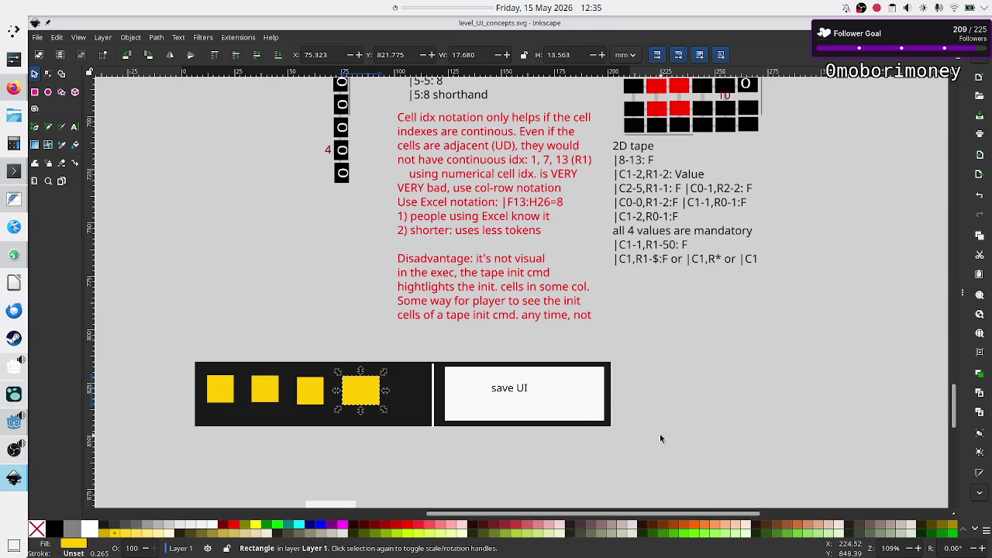
pyautogui.moveTo(660, 434); pyautogui.dragTo(184, 351)
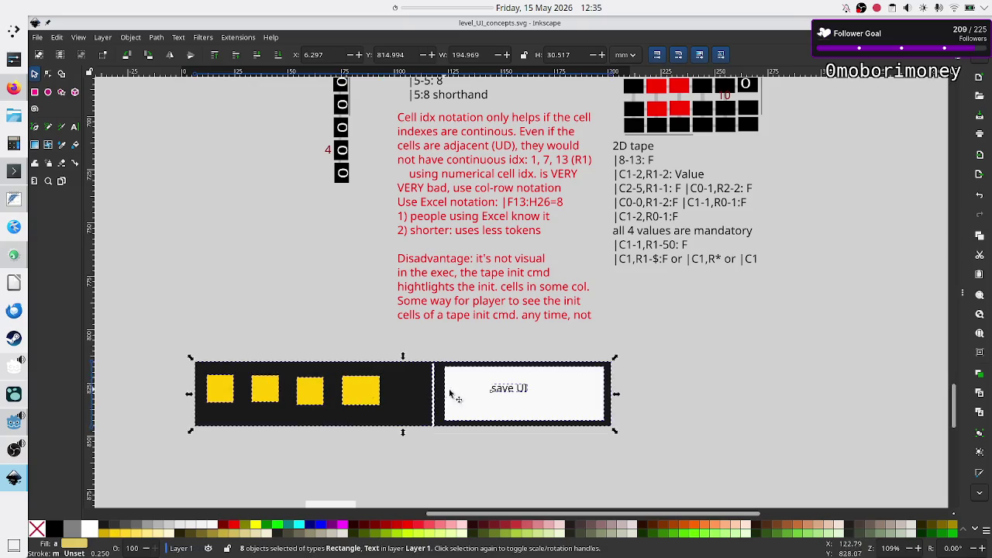
pyautogui.click(571, 443)
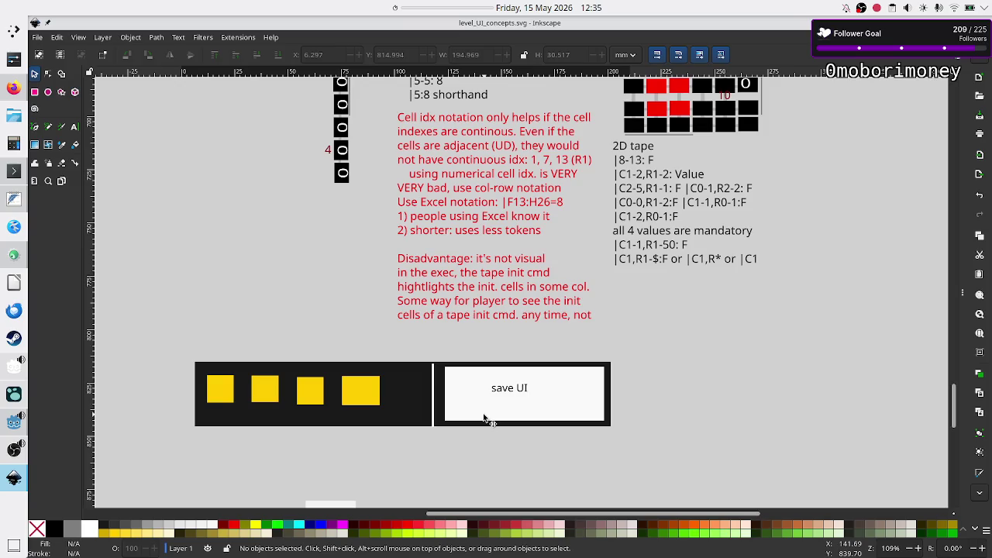
# Search DuckDuckGo images for 'zachtronics emails' in a new Firefox tab.
pyautogui.click(14, 87)
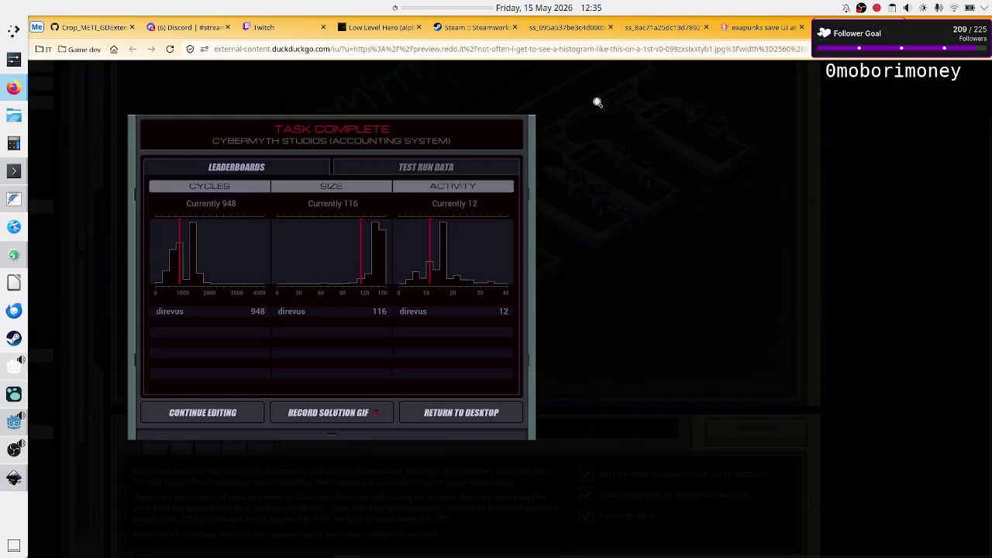
pyautogui.click(113, 49)
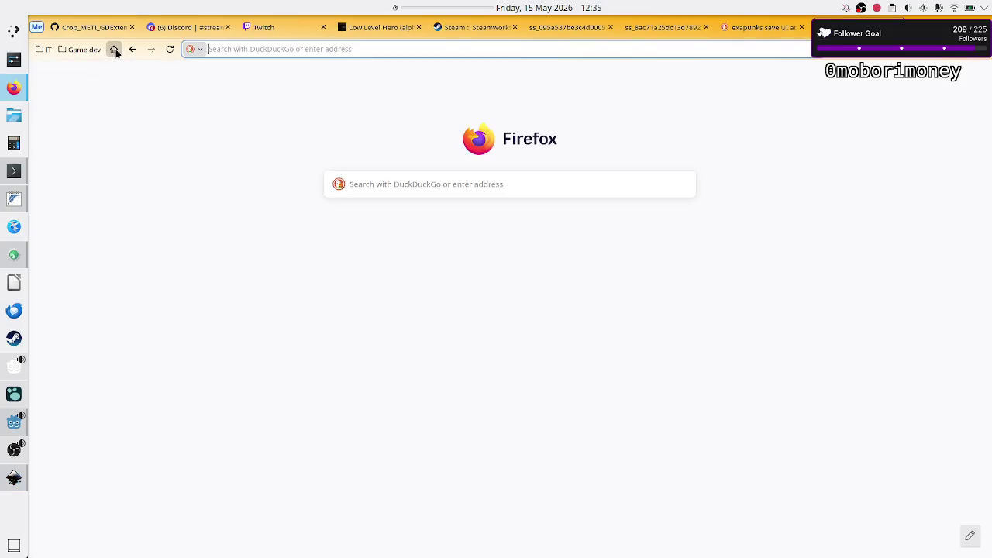
pyautogui.hotkey('alt', 'Tab')
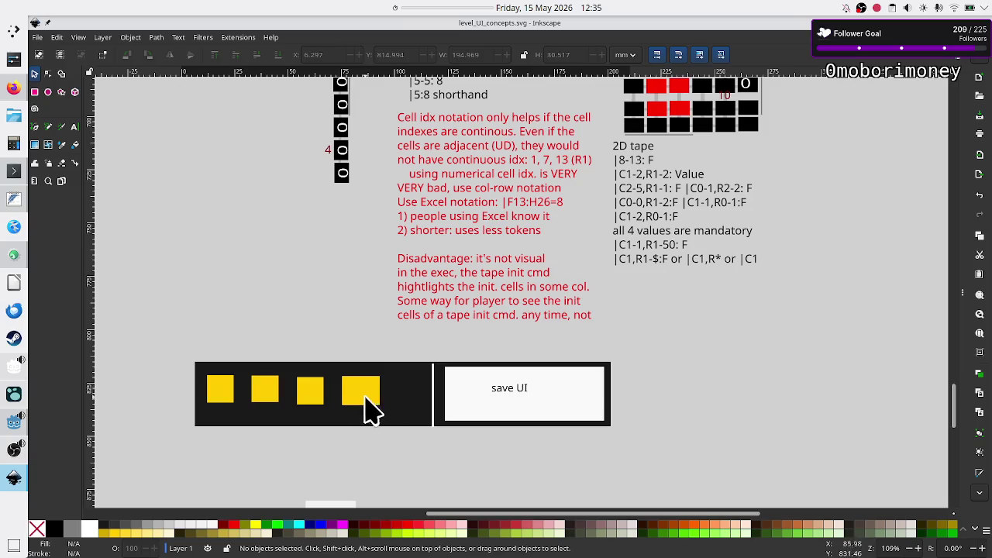
pyautogui.hotkey('alt', 'Tab')
pyautogui.click(438, 193)
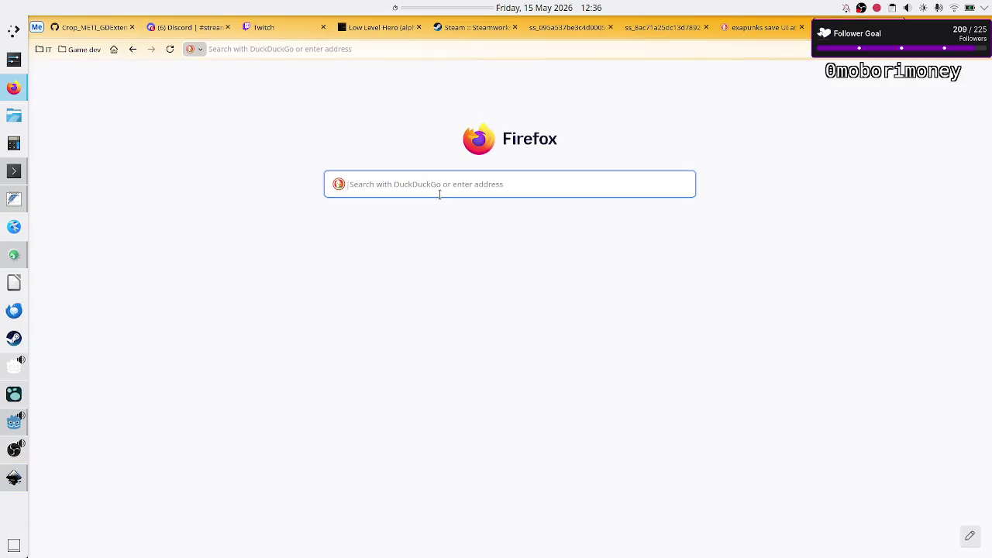
pyautogui.write('a')
pyautogui.press('BackSpace')
pyautogui.press('BackSpace')
pyautogui.write('za')
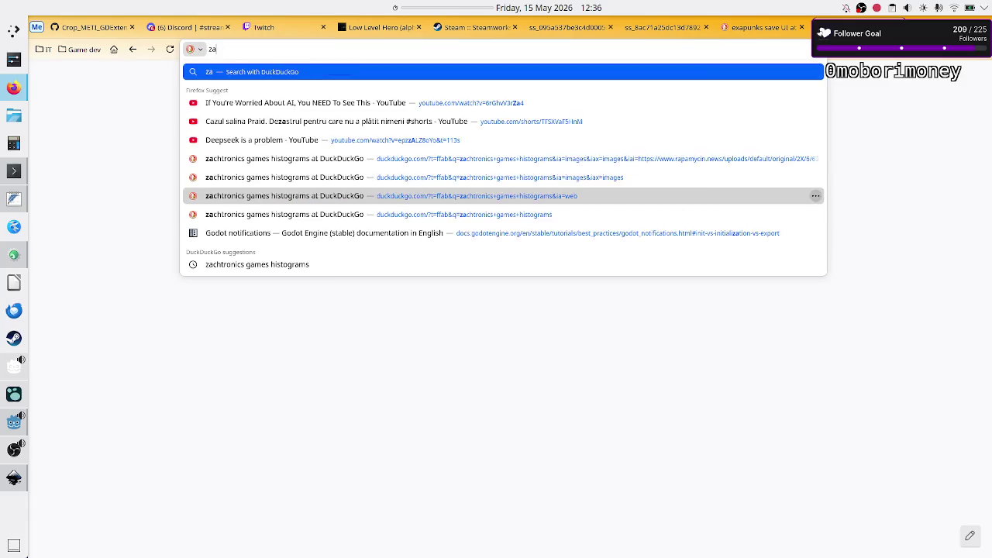
pyautogui.write('chtronics e')
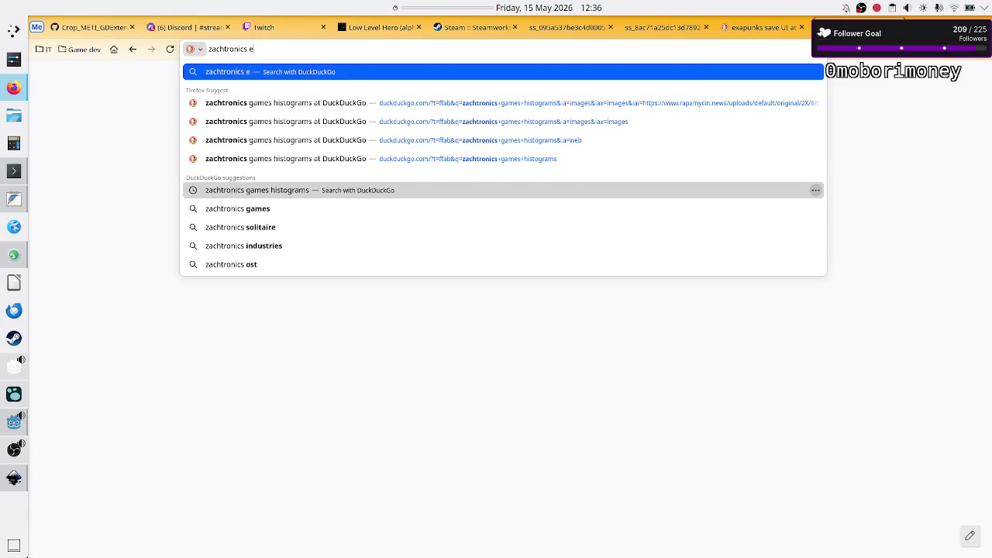
pyautogui.write('mails')
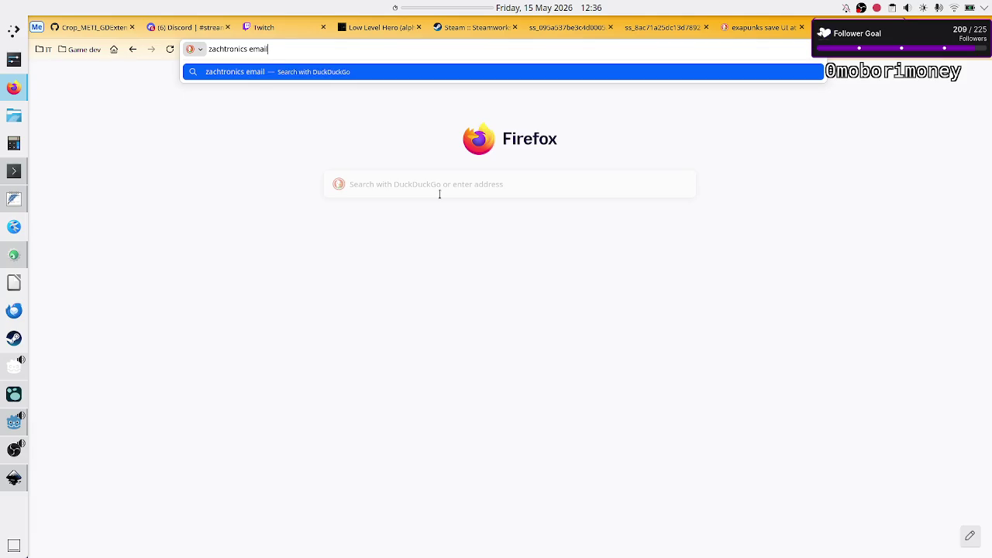
pyautogui.press('Return')
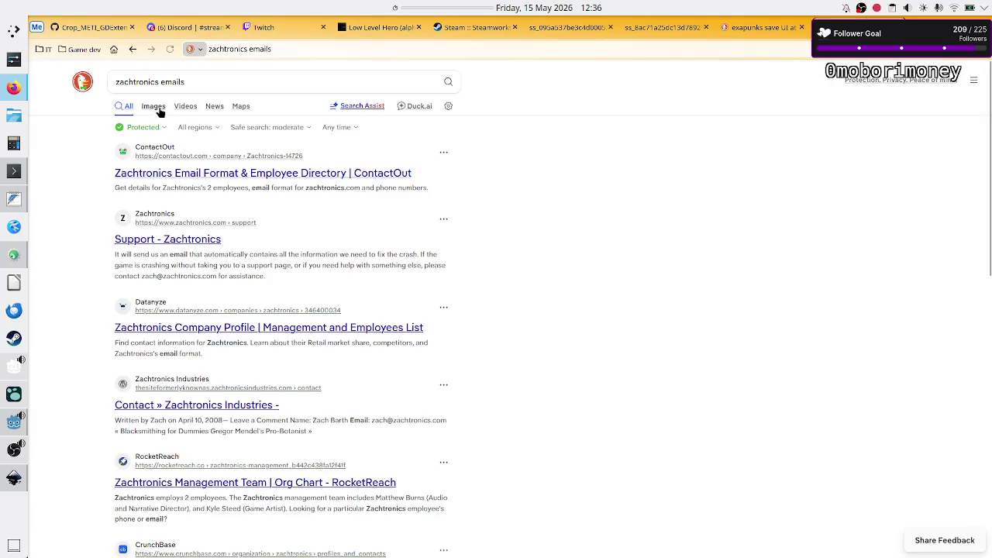
pyautogui.click(153, 106)
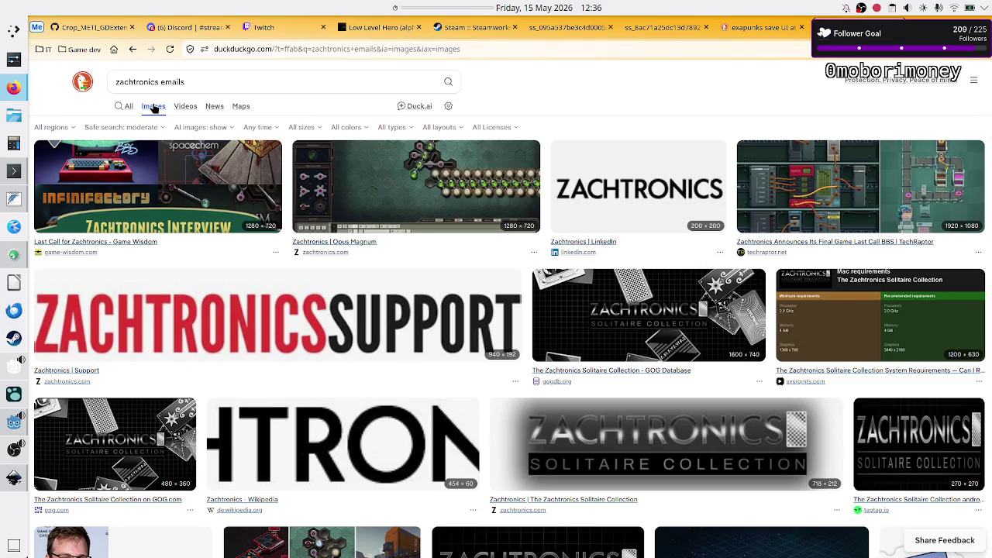
# Refine the image query to 'zachtronics shenzhen IO email UI'.
pyautogui.doubleClick(191, 89)
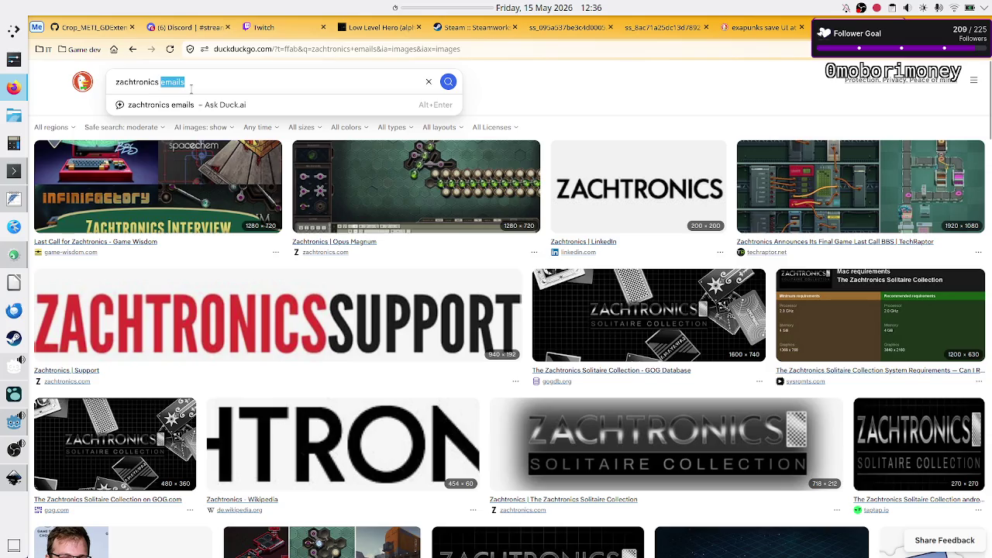
pyautogui.press('BackSpace')
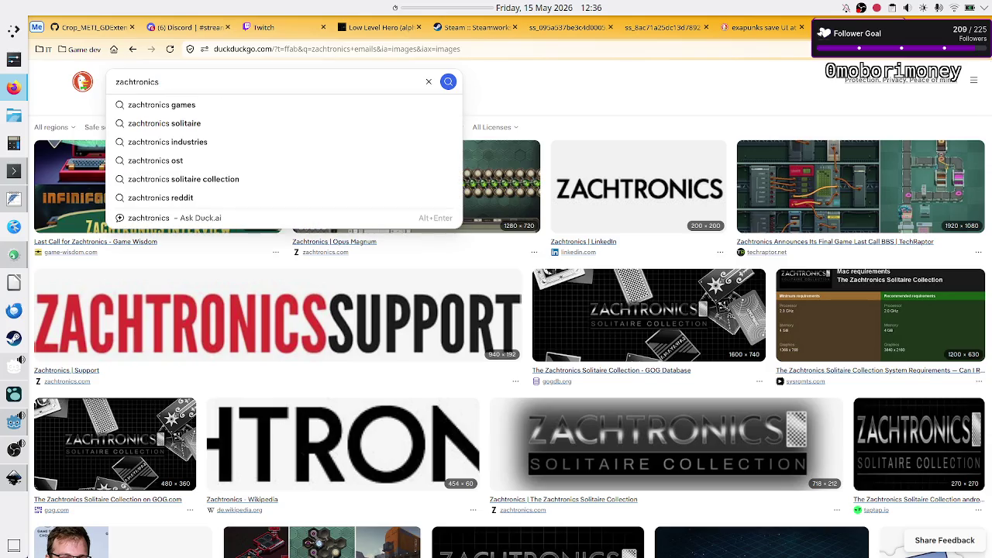
pyautogui.write(' she')
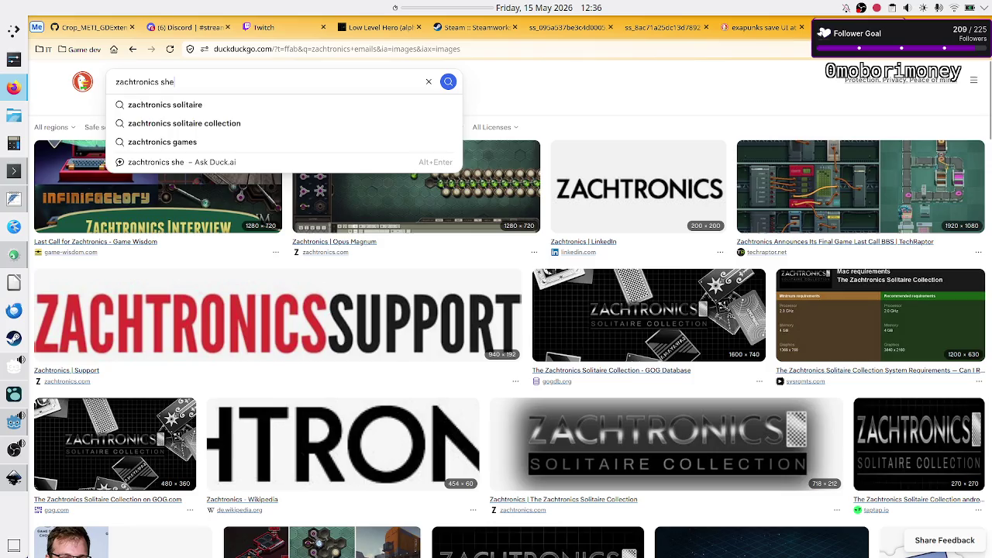
pyautogui.write('nzhen ')
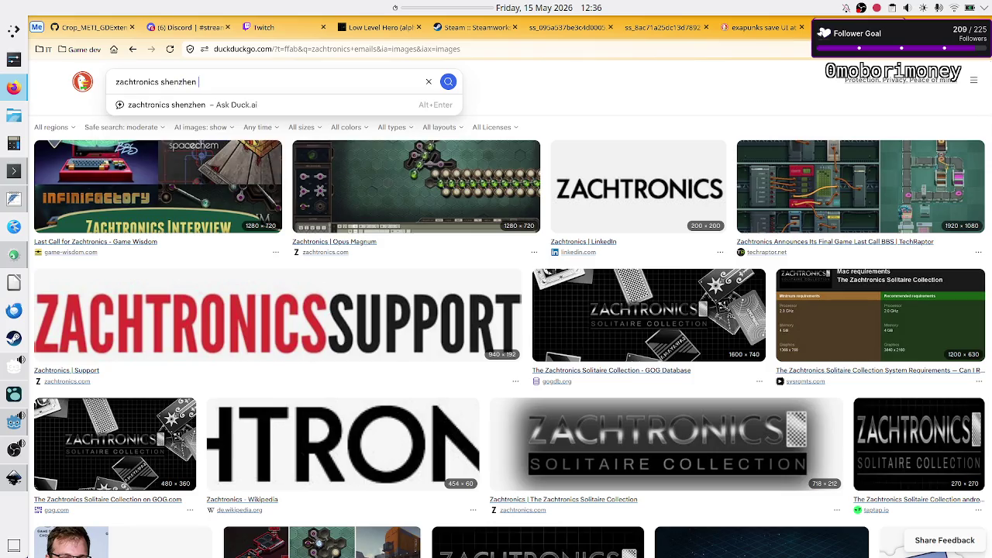
pyautogui.write('IO email ')
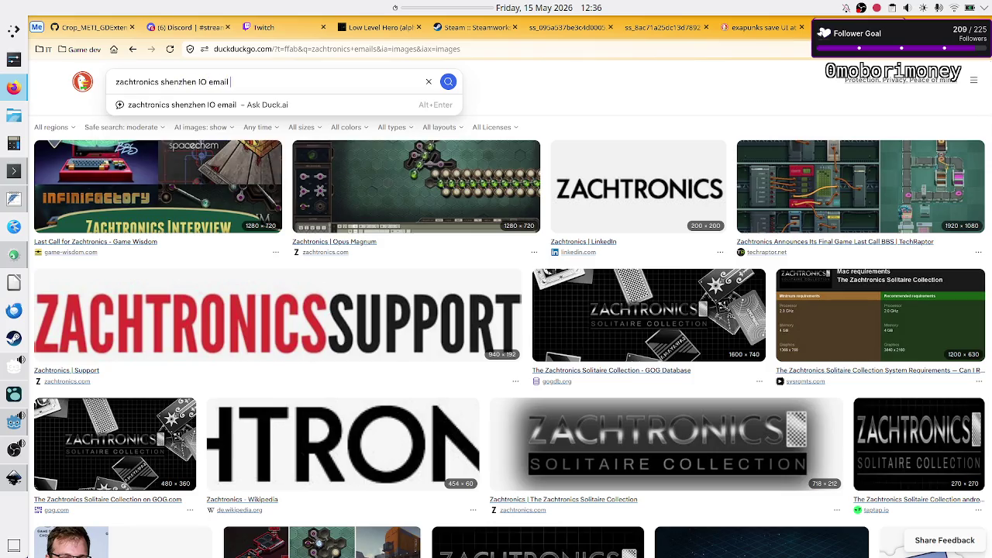
pyautogui.write('UI')
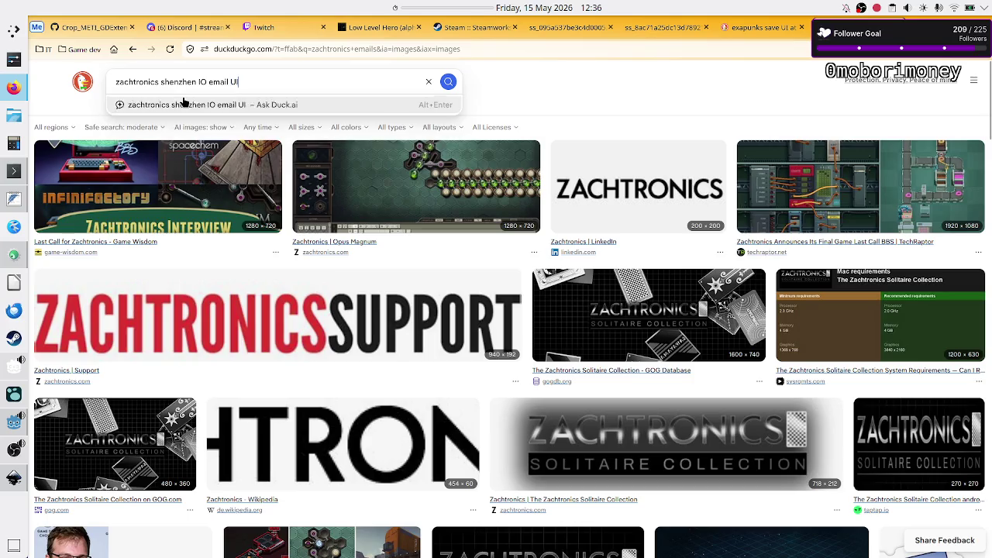
pyautogui.press('Return')
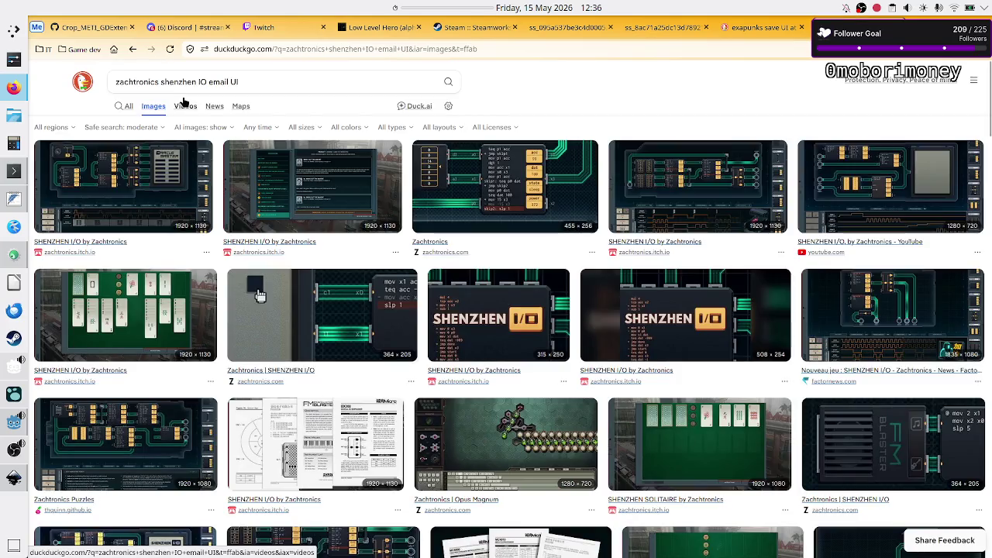
# Open the SHENZHEN I/O email screenshot full-size in its own tab, then start a new search tab.
pyautogui.click(324, 186)
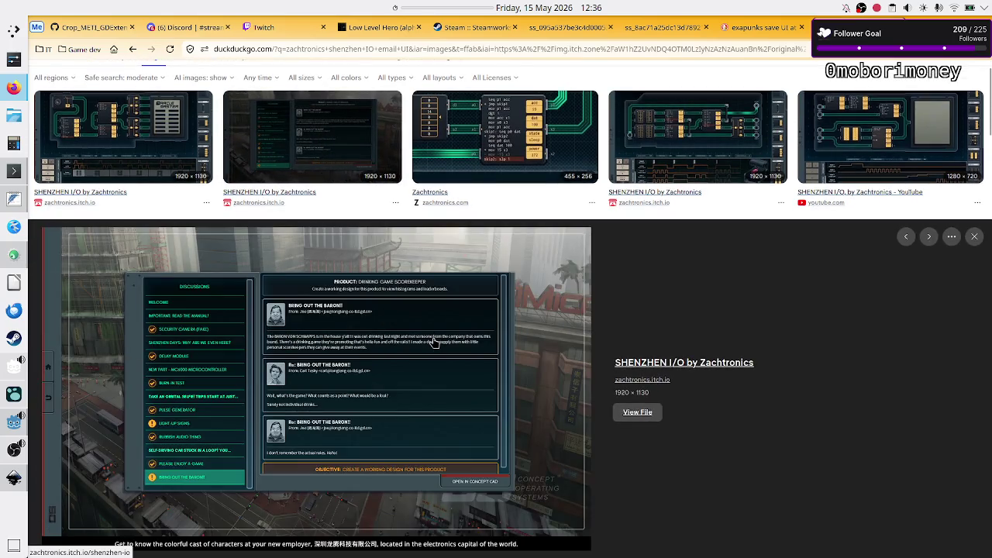
pyautogui.rightClick(433, 341)
pyautogui.click(495, 239)
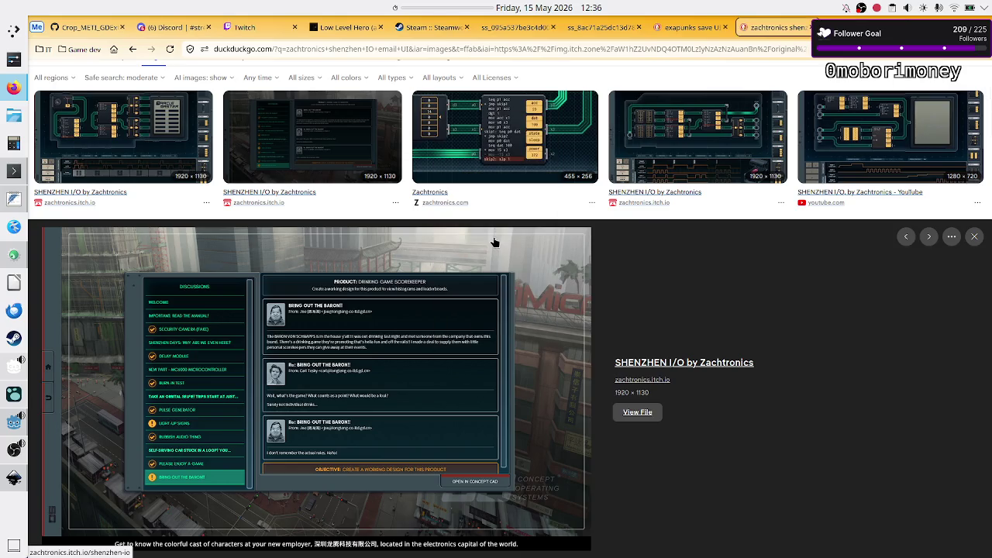
pyautogui.hotkey('ctrl', 'Tab')
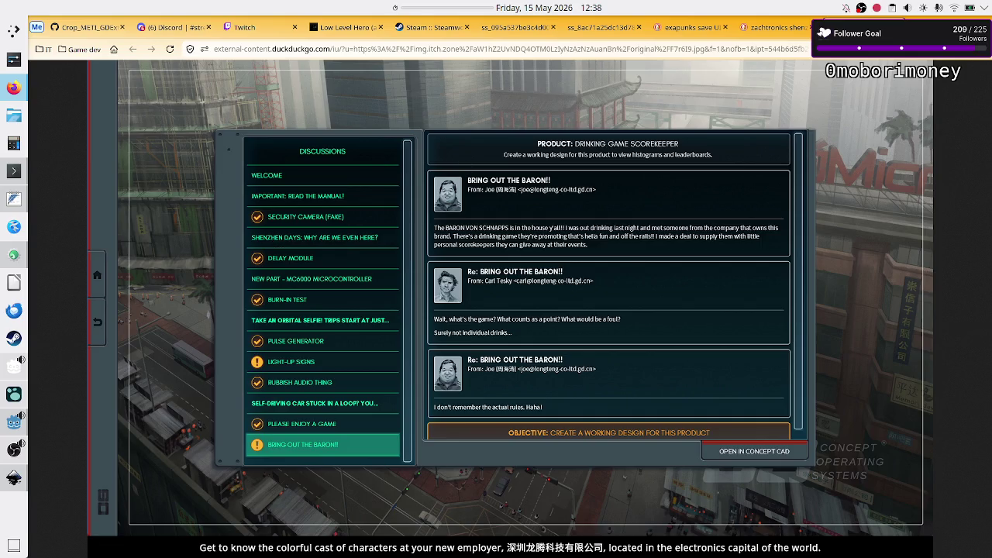
pyautogui.hotkey('ctrl', 't')
pyautogui.write('a=b')
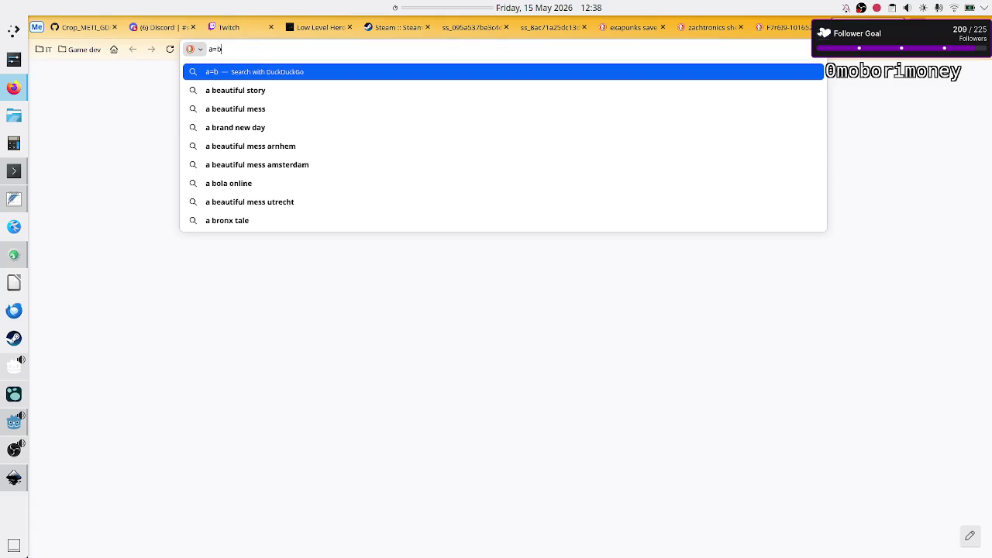
# Search DuckDuckGo images for 'a=b steam game'.
pyautogui.write('s')
pyautogui.write('team game')
pyautogui.press('Return')
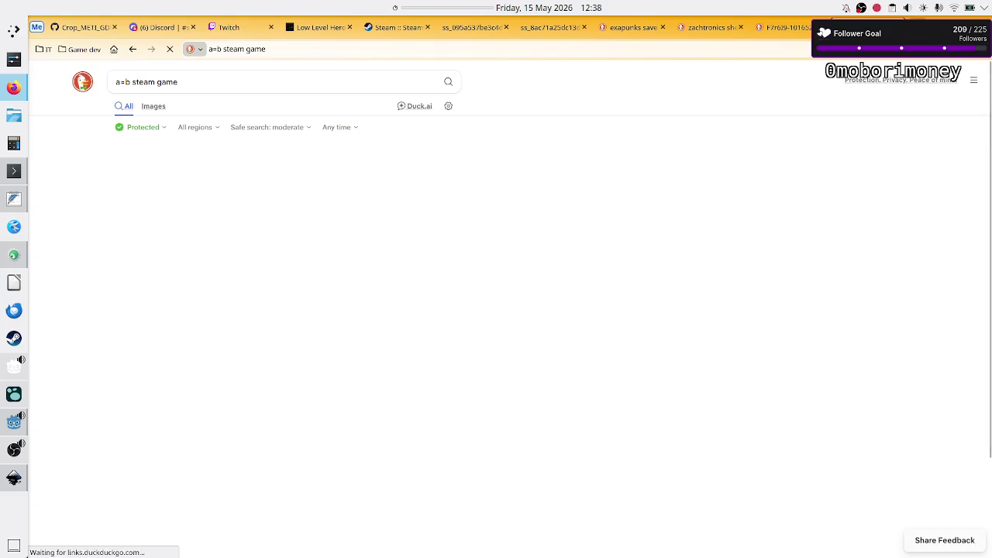
pyautogui.click(152, 109)
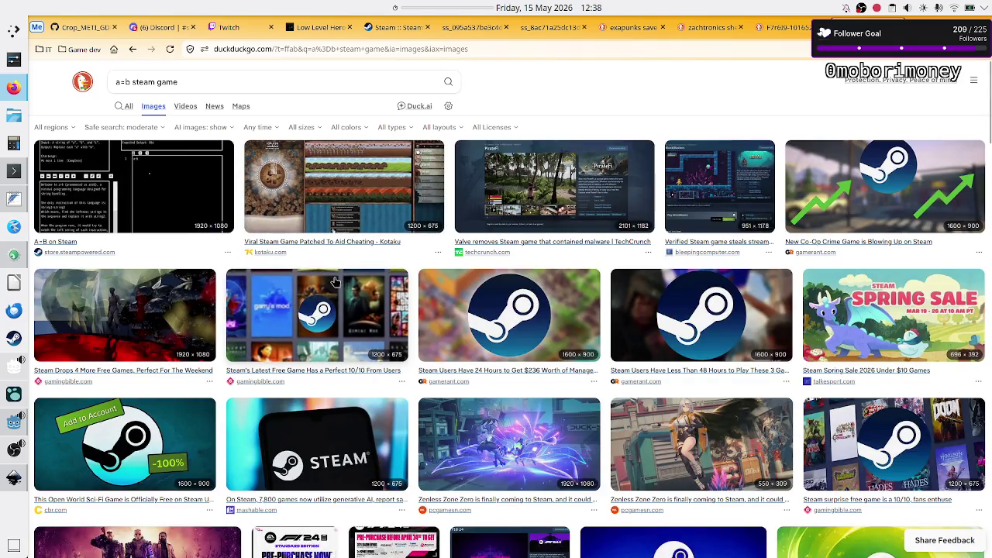
pyautogui.scroll(-3, 335, 281)
pyautogui.scroll(4, 335, 282)
pyautogui.scroll(-1, 335, 281)
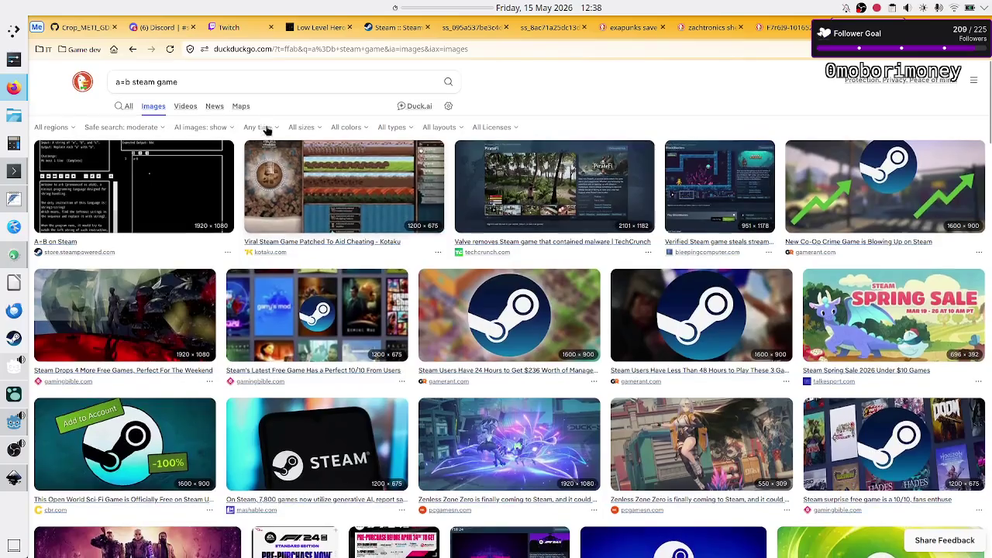
# Refine the image search to 'a=b game UI level select', then return to the DuckDuckGo home page.
pyautogui.doubleClick(250, 83)
pyautogui.press('BackSpace')
pyautogui.press('BackSpace')
pyautogui.press('BackSpace')
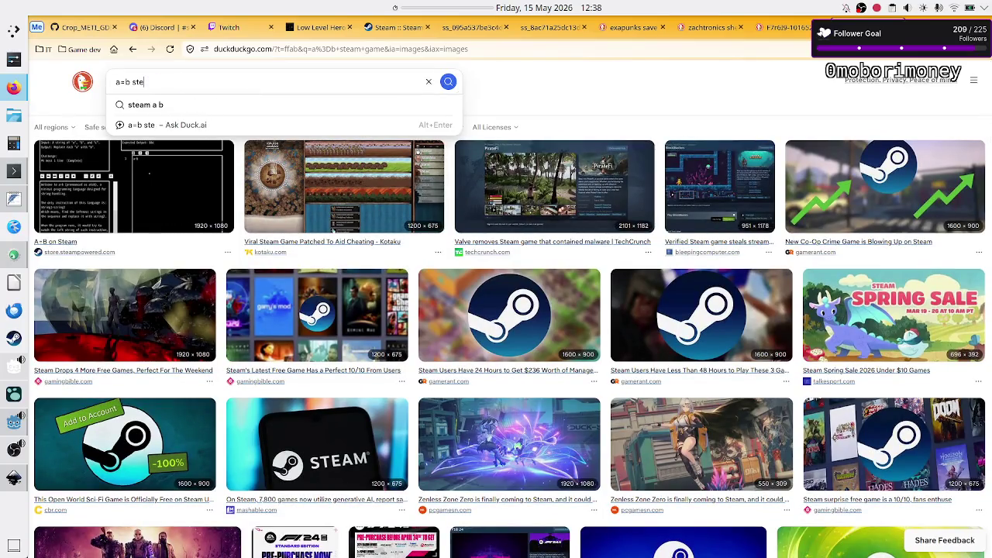
pyautogui.press('BackSpace')
pyautogui.press('BackSpace')
pyautogui.press('BackSpace')
pyautogui.press('BackSpace')
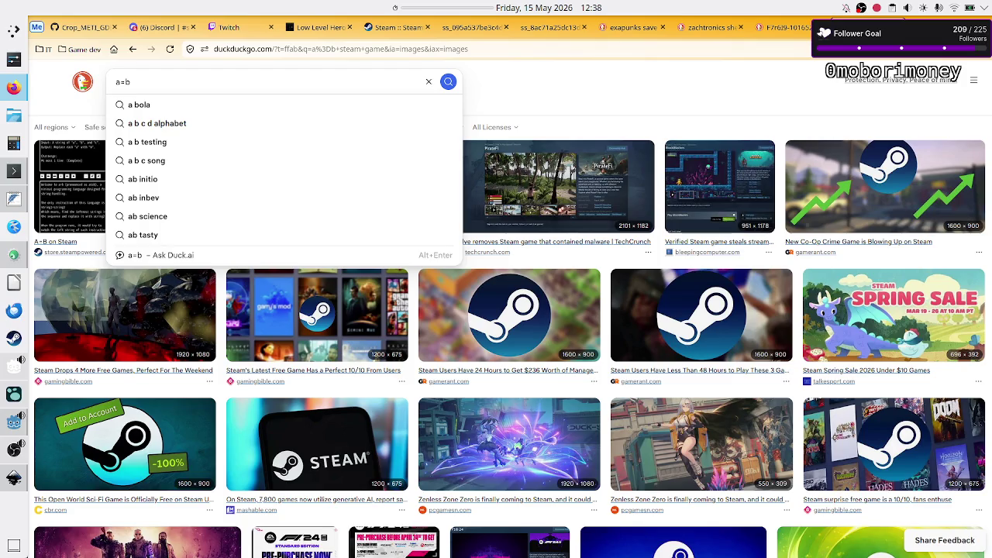
pyautogui.write(' game UI')
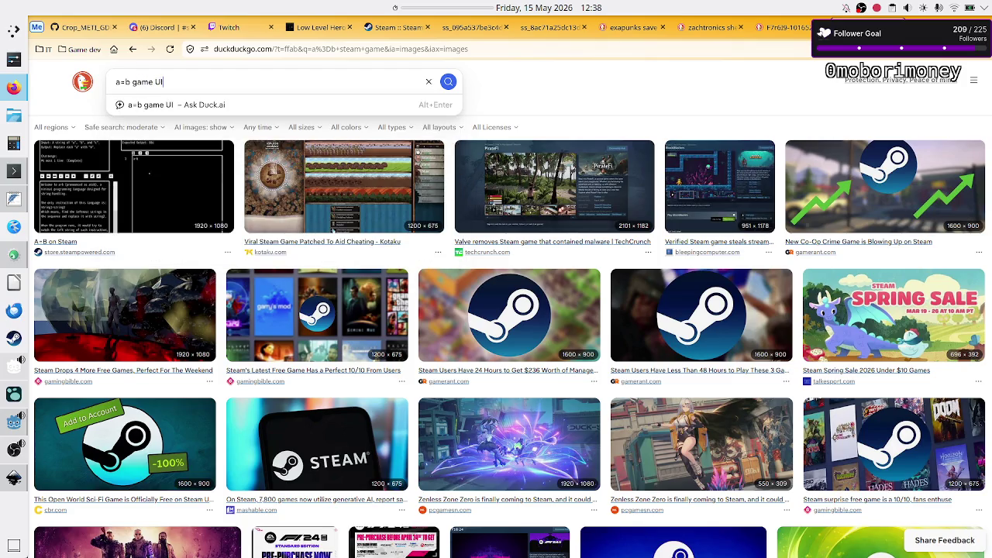
pyautogui.write(' lvel')
pyautogui.press('BackSpace')
pyautogui.press('BackSpace')
pyautogui.press('BackSpace')
pyautogui.write('evel select')
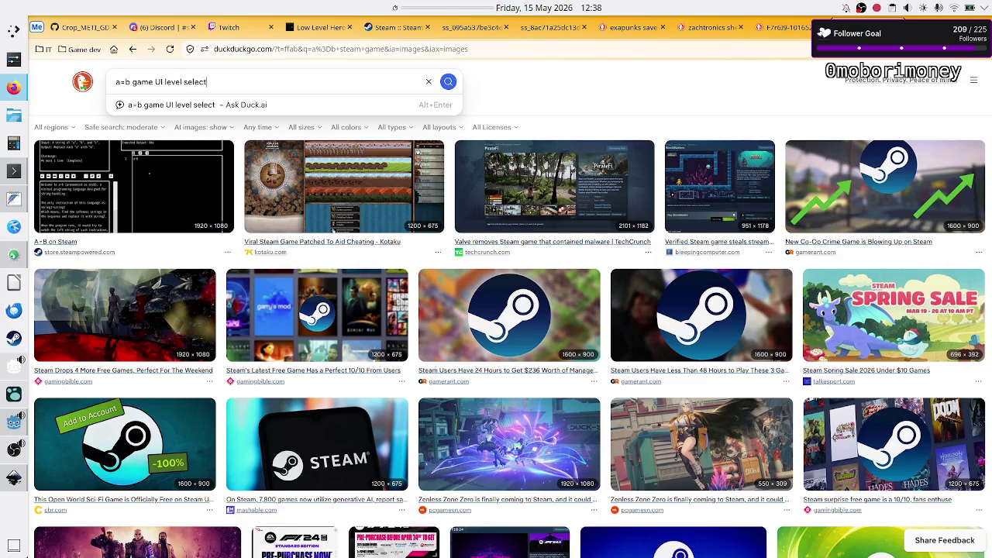
pyautogui.press('Return')
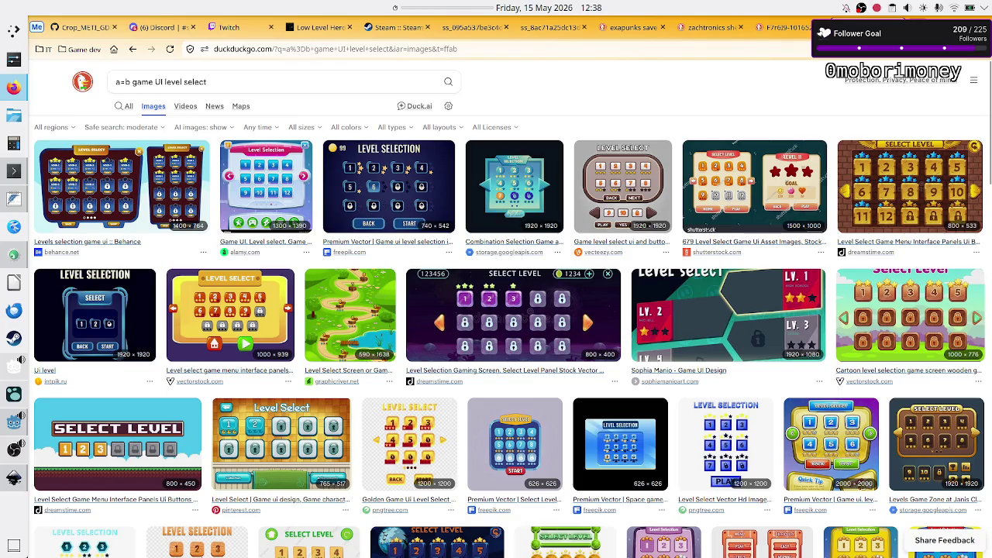
pyautogui.click(84, 79)
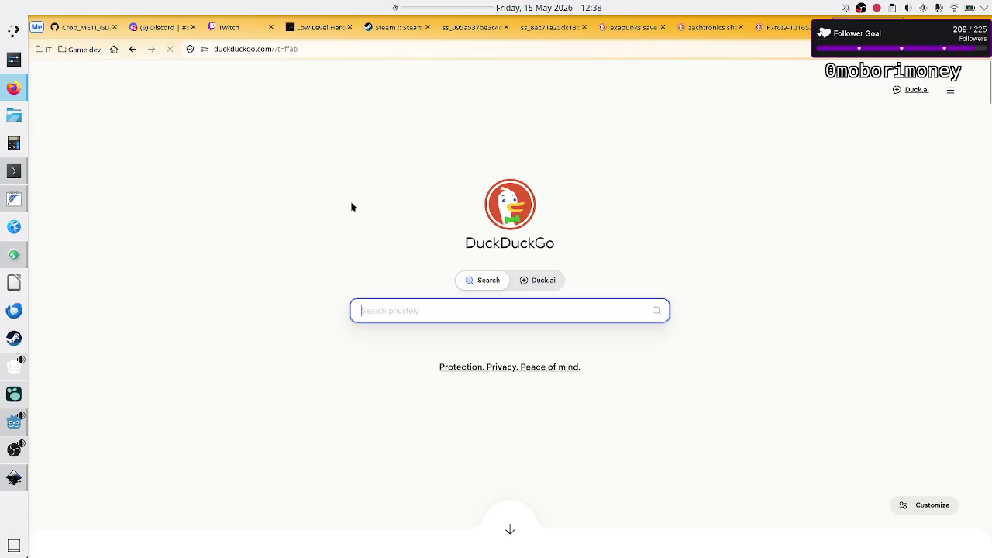
# Search 'steam a=b game', open A=B's Steam page and view its first gameplay screenshots.
pyautogui.write('steam a=')
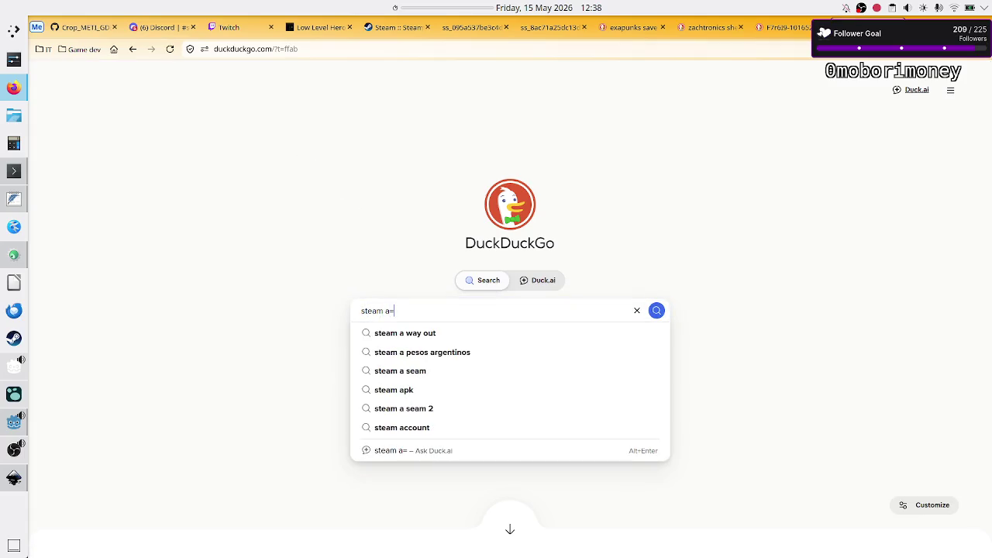
pyautogui.write('b game')
pyautogui.press('Return')
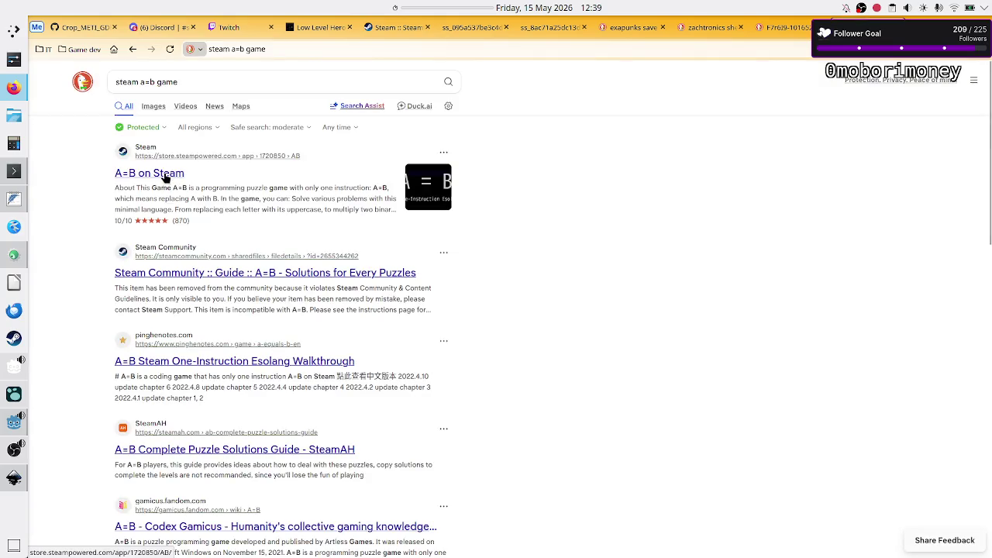
pyautogui.click(165, 178)
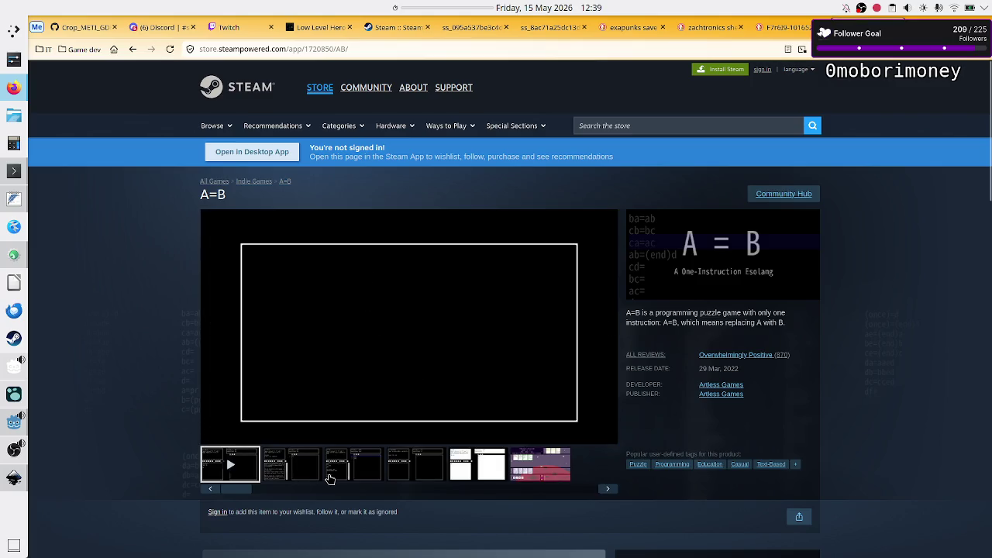
pyautogui.click(284, 465)
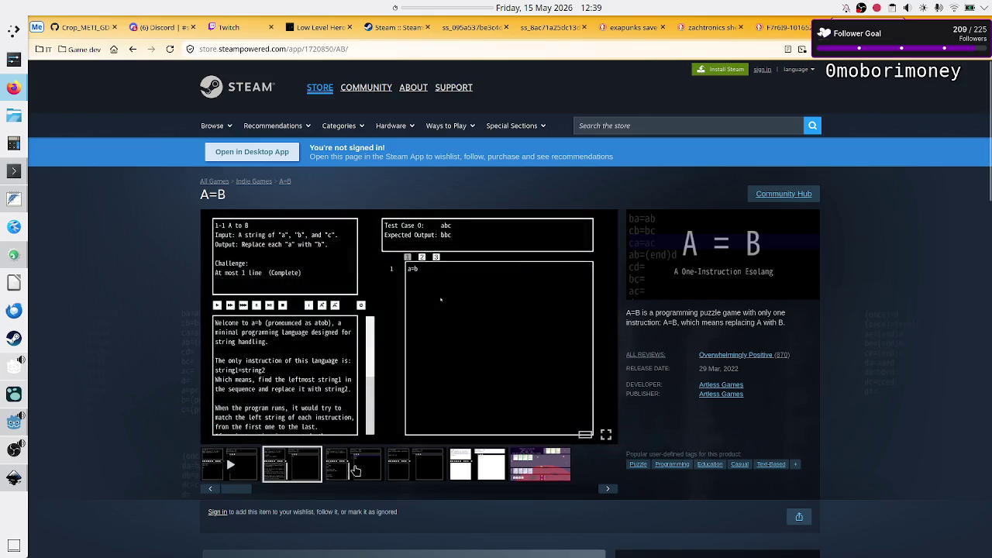
pyautogui.click(356, 470)
pyautogui.click(403, 470)
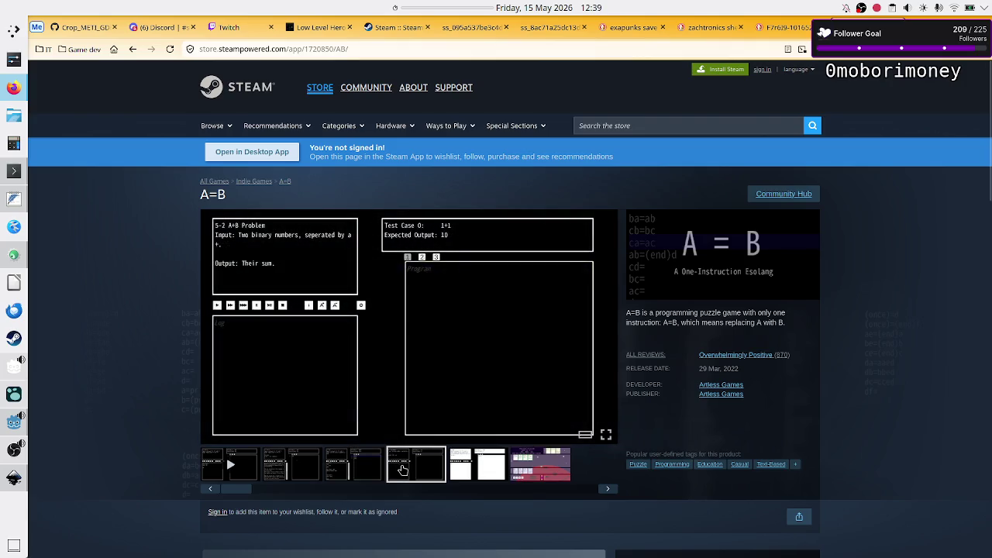
pyautogui.click(456, 467)
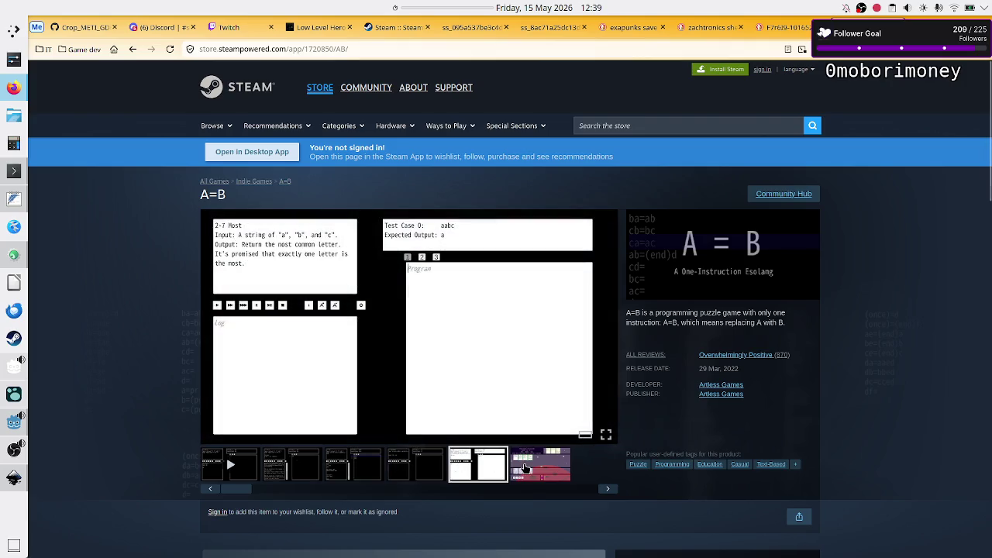
pyautogui.click(525, 468)
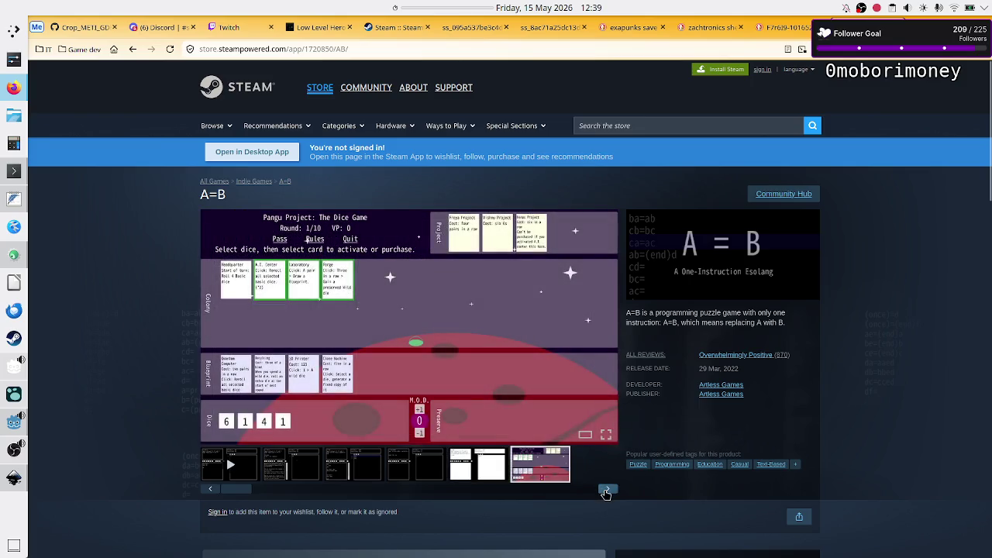
# Cycle through the remaining A=B screenshots back around to the trailer.
pyautogui.click(606, 490)
pyautogui.click(605, 490)
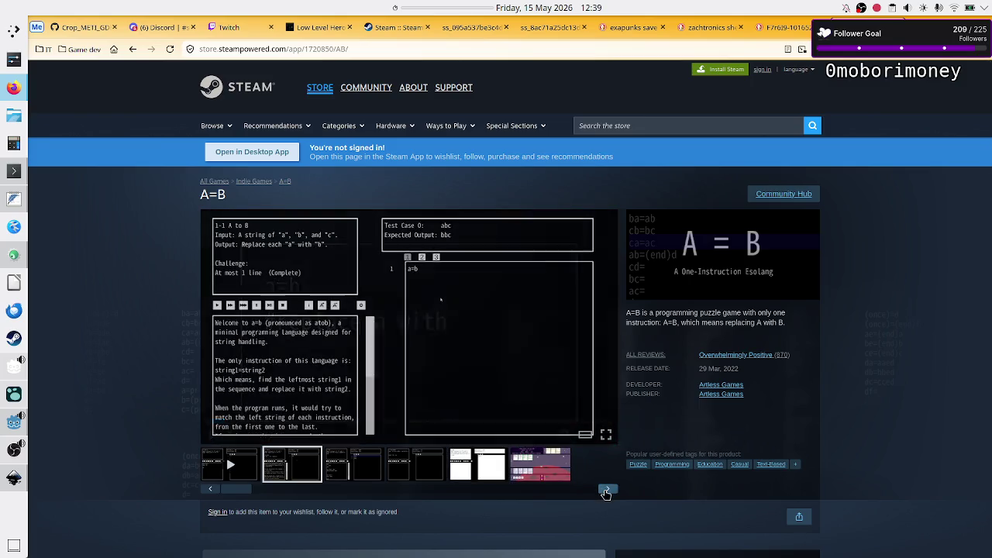
pyautogui.click(605, 491)
pyautogui.click(606, 491)
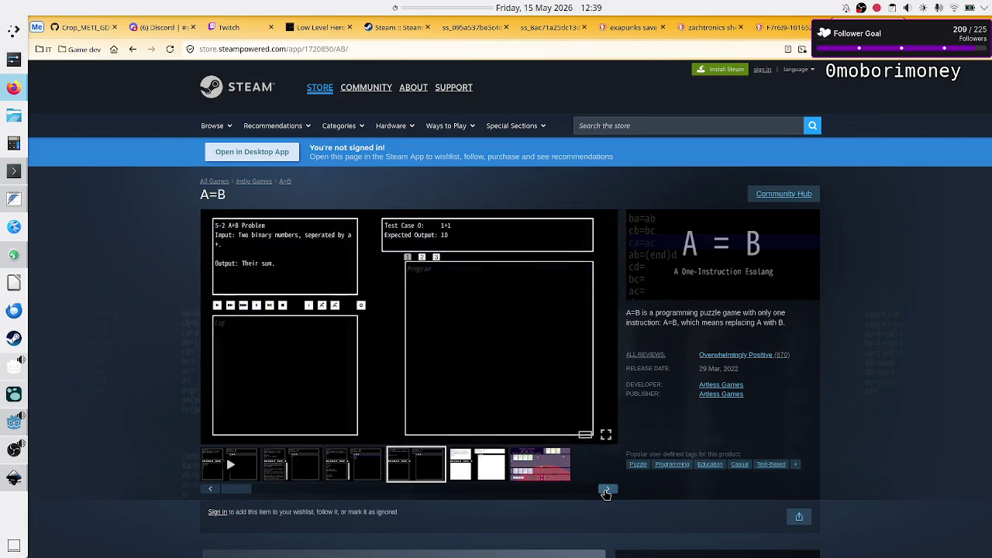
pyautogui.click(606, 491)
pyautogui.click(605, 491)
pyautogui.click(606, 491)
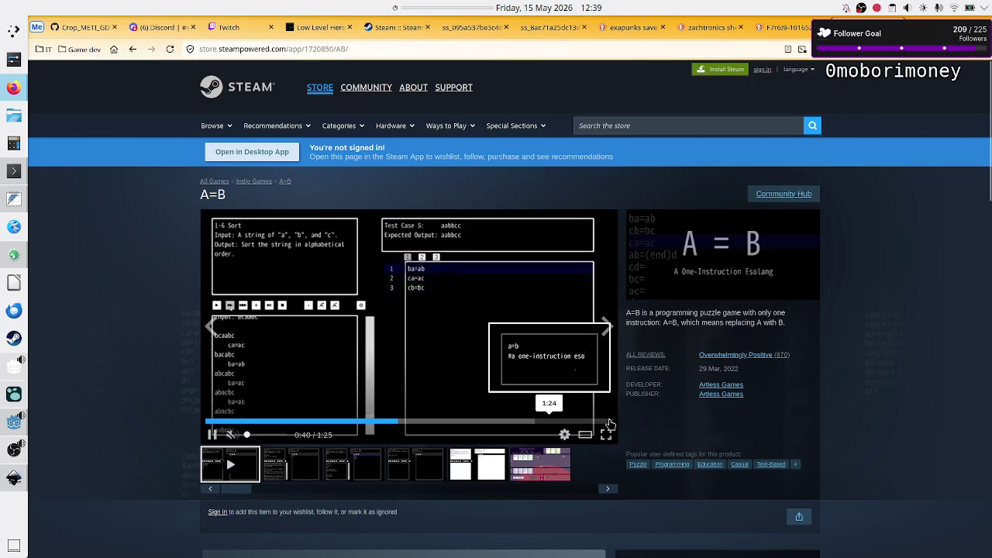
pyautogui.scroll(-4, 581, 445)
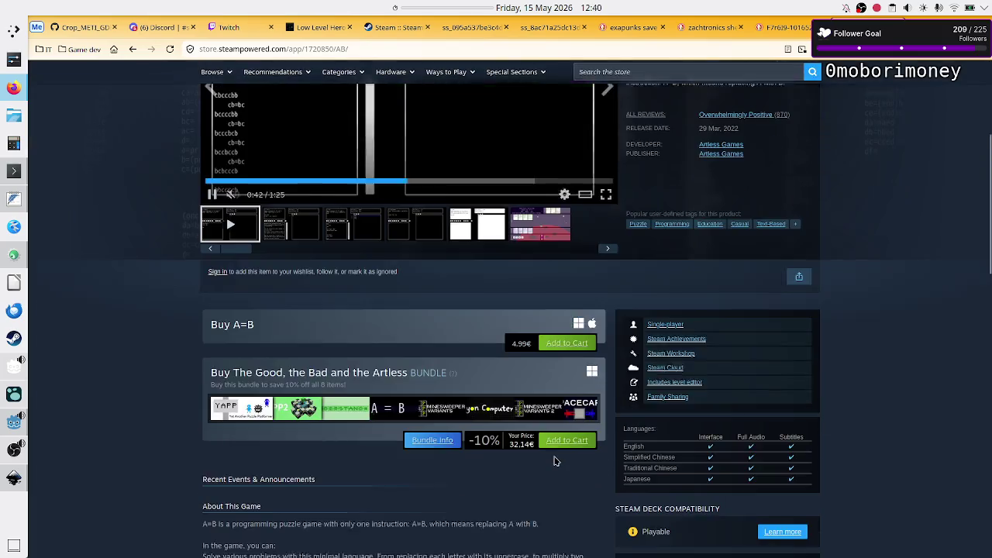
# Go back and run an image search for 'a=b game UI'.
pyautogui.scroll(-1, 554, 461)
pyautogui.scroll(-3, 554, 461)
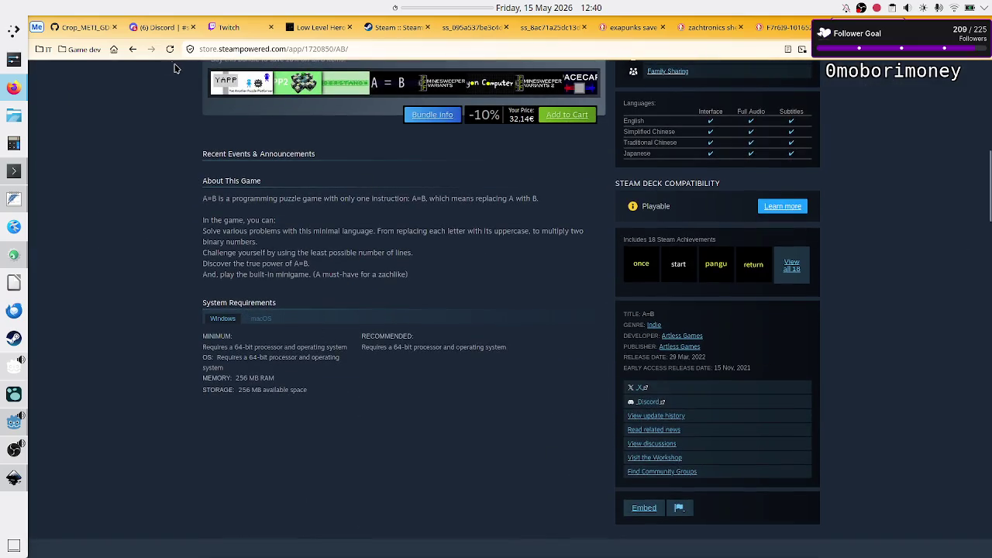
pyautogui.click(139, 49)
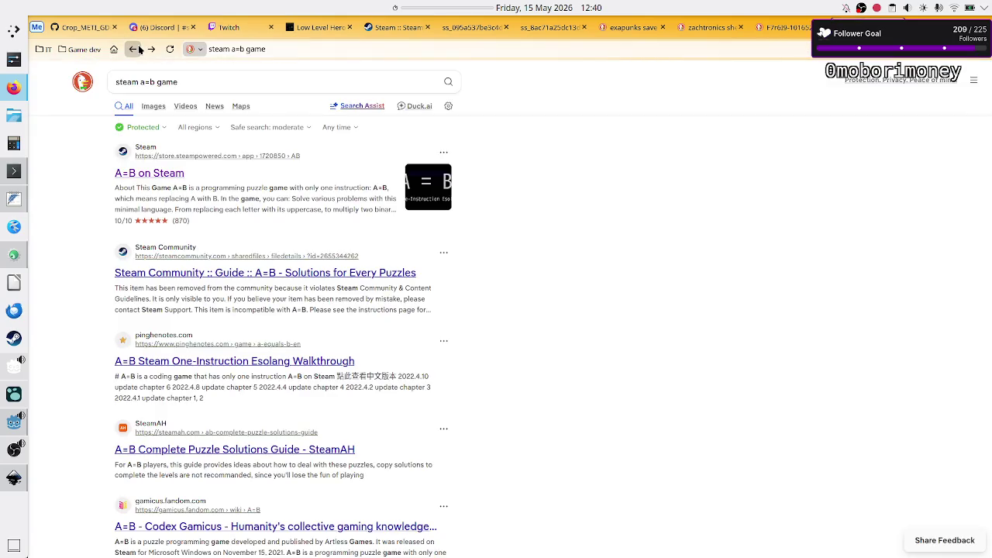
pyautogui.moveTo(264, 82)
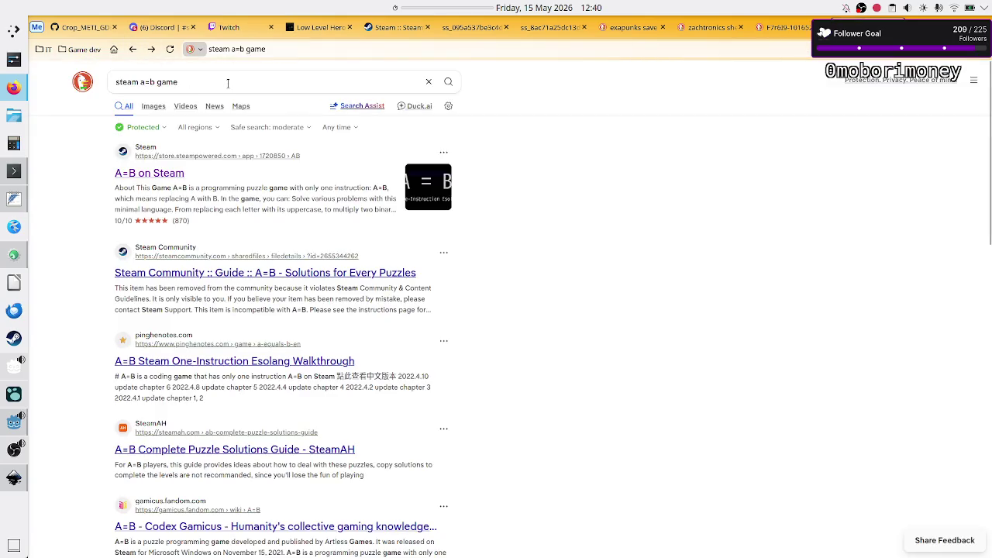
pyautogui.click(228, 83)
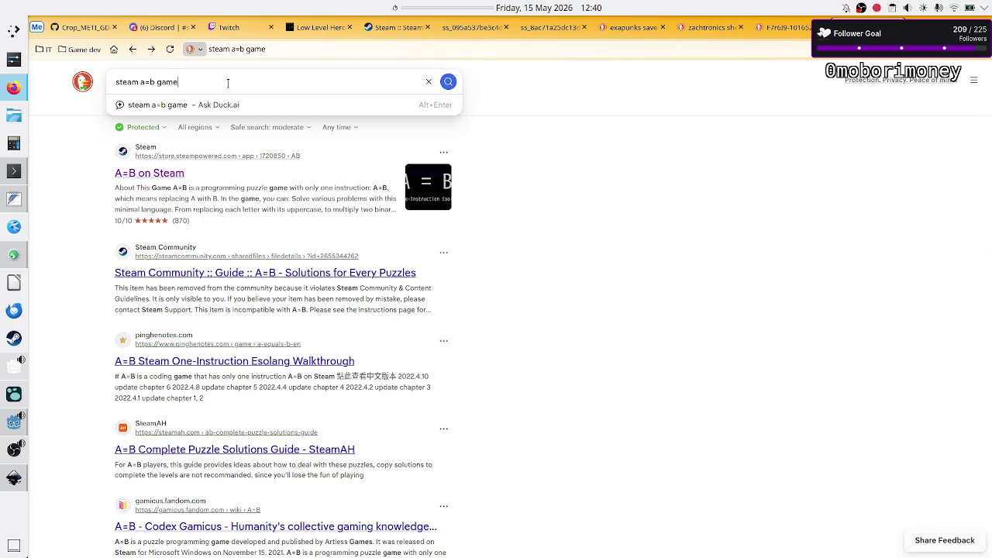
pyautogui.hotkey('ctrl', 'a')
pyautogui.write('a=')
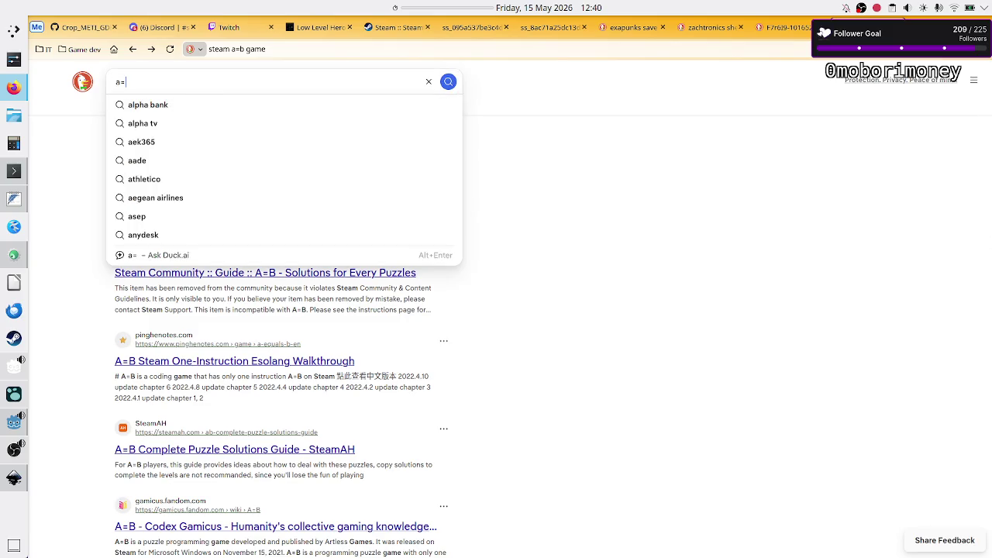
pyautogui.write('b search')
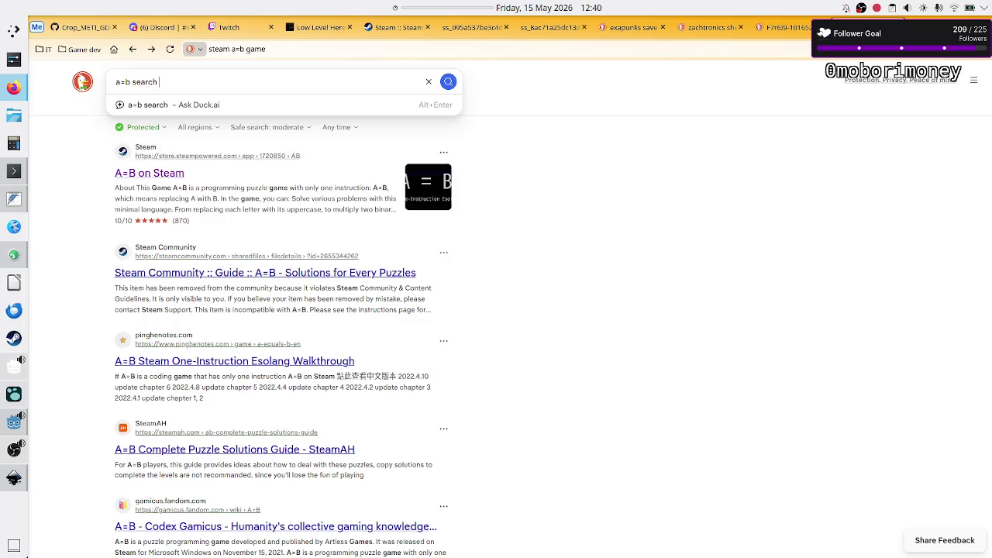
pyautogui.press('BackSpace')
pyautogui.press('BackSpace')
pyautogui.press('BackSpace')
pyautogui.press('BackSpace')
pyautogui.press('BackSpace')
pyautogui.press('BackSpace')
pyautogui.write('ga')
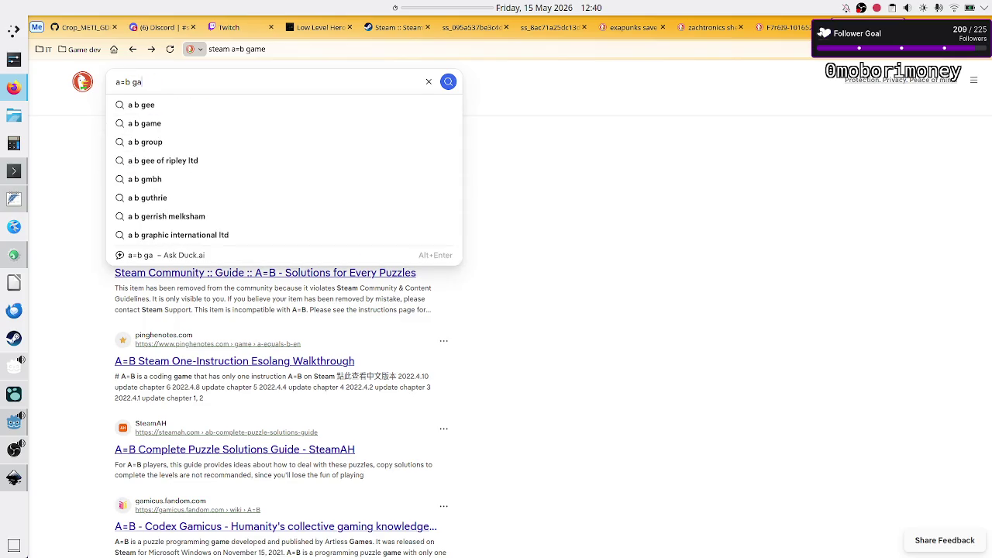
pyautogui.write('me ')
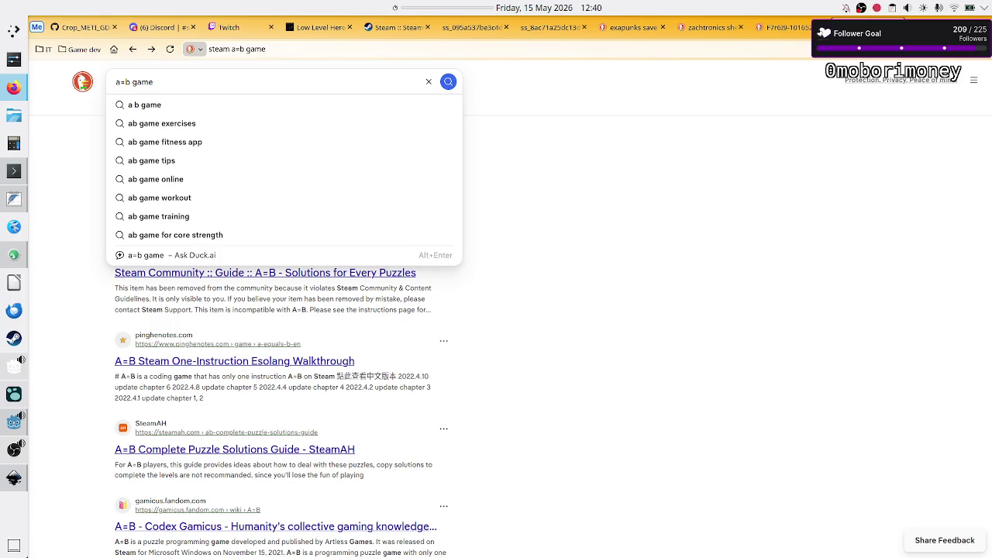
pyautogui.write('UI')
pyautogui.press('Return')
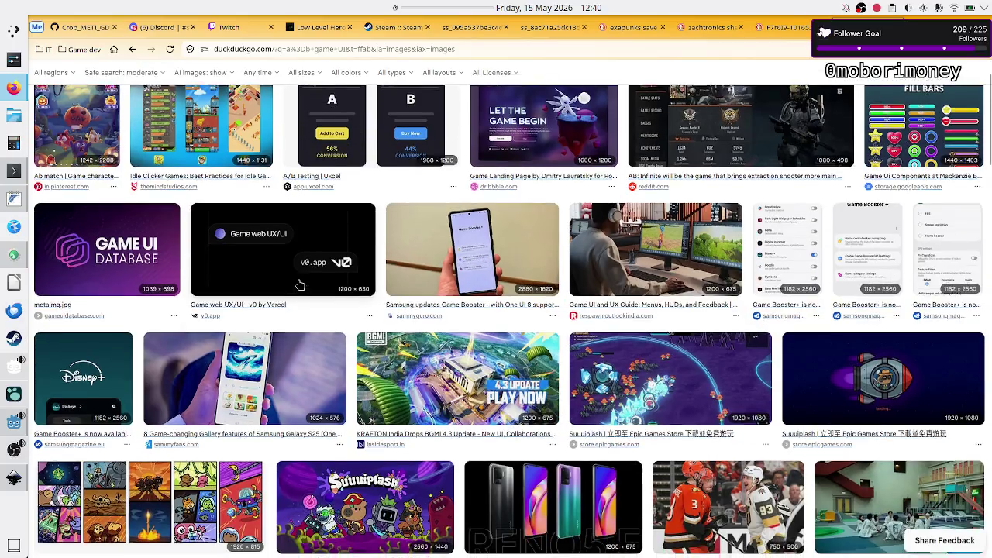
# Browse the 'a=b game UI' image results, close the tab and return to Inkscape.
pyautogui.scroll(-1, 300, 284)
pyautogui.scroll(-2, 299, 285)
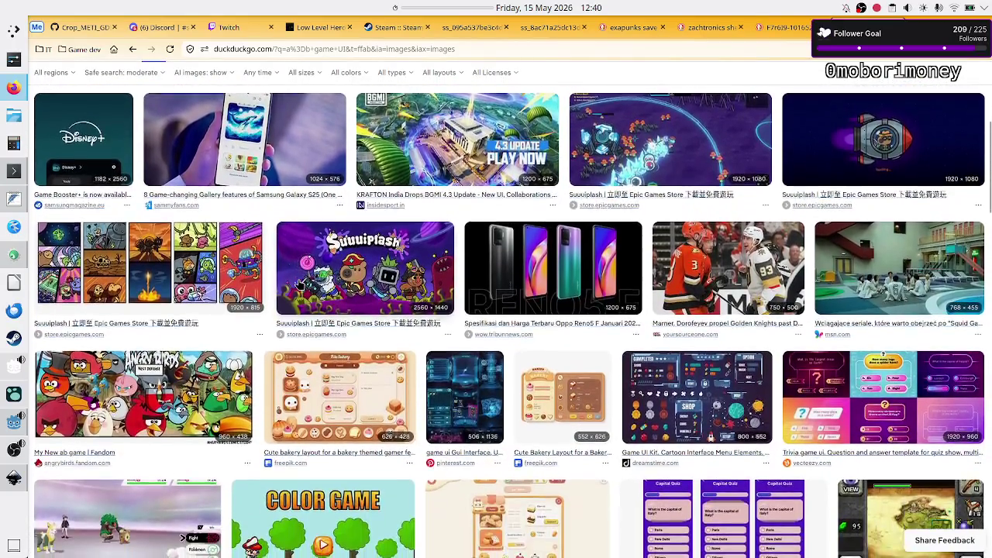
pyautogui.scroll(-2, 299, 284)
pyautogui.scroll(-3, 299, 285)
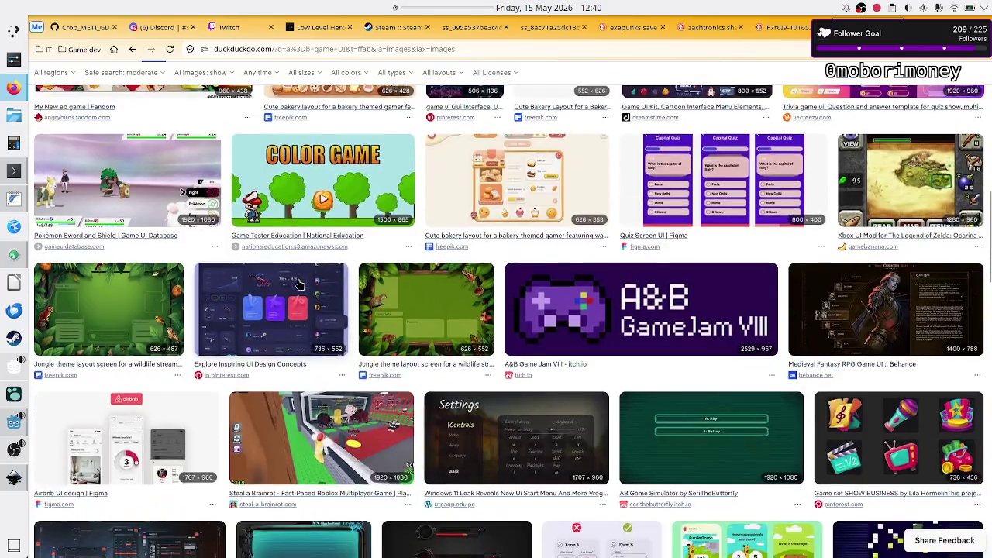
pyautogui.scroll(-2, 299, 285)
pyautogui.scroll(-2, 299, 284)
pyautogui.scroll(-3, 299, 285)
pyautogui.scroll(-1, 300, 285)
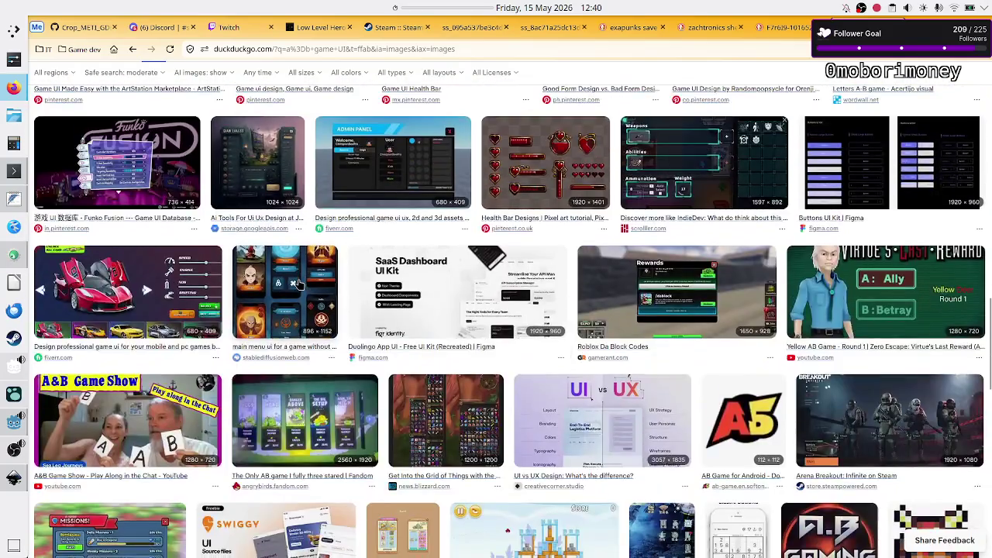
pyautogui.scroll(1, 299, 285)
pyautogui.scroll(10, 299, 284)
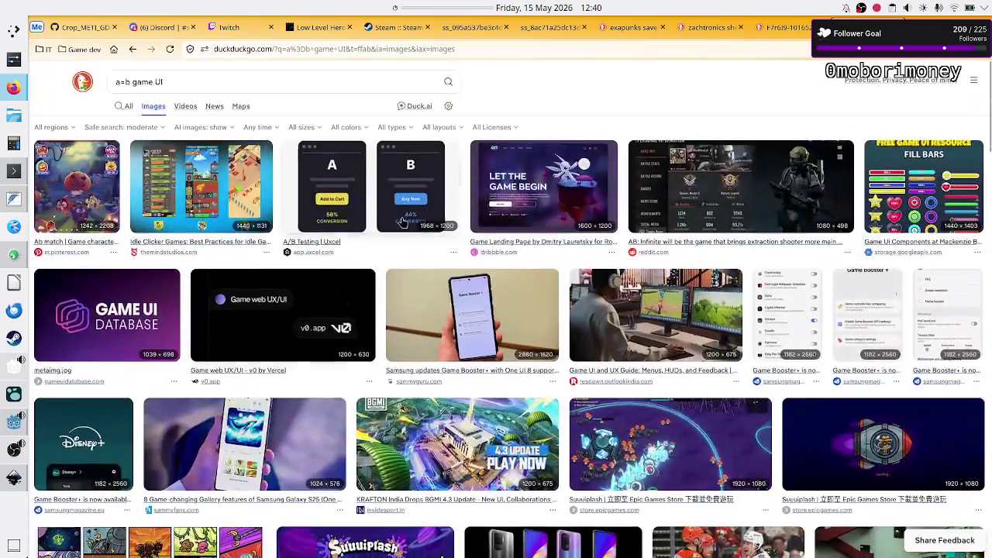
pyautogui.hotkey('ctrl', 'w')
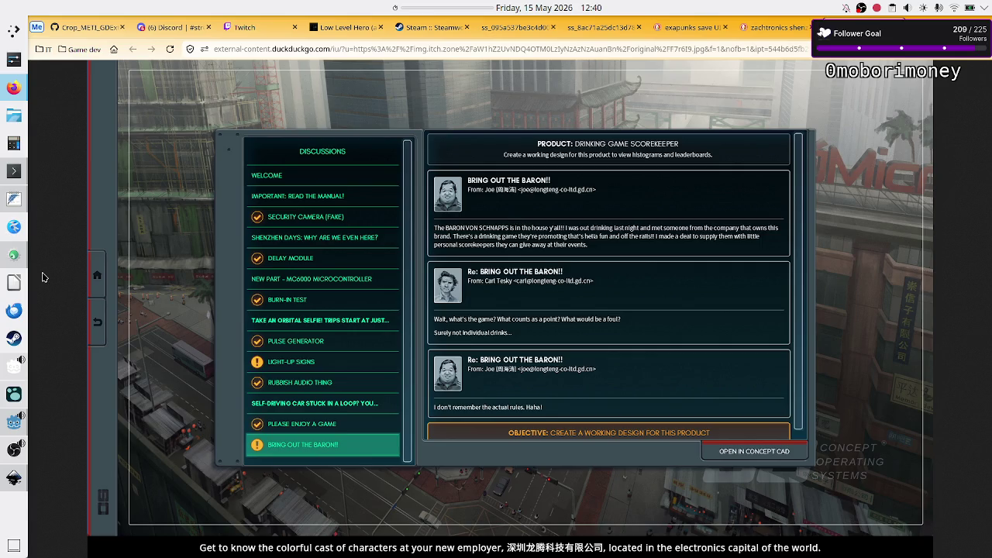
pyautogui.click(14, 476)
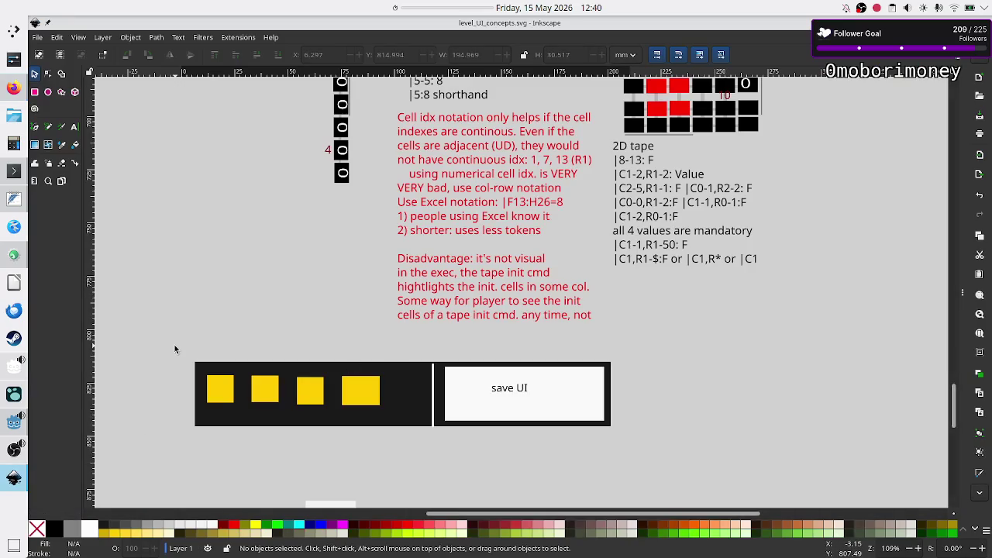
# Slide the second and third yellow level squares against the first one.
pyautogui.moveTo(175, 347)
pyautogui.mouseDown()
pyautogui.moveTo(563, 459)
pyautogui.moveTo(643, 451)
pyautogui.mouseUp()
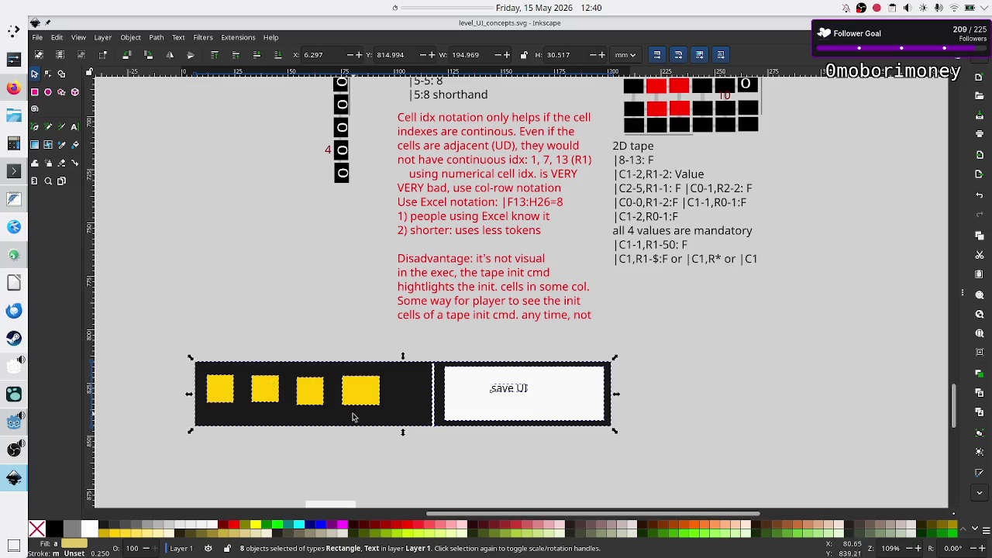
pyautogui.click(282, 440)
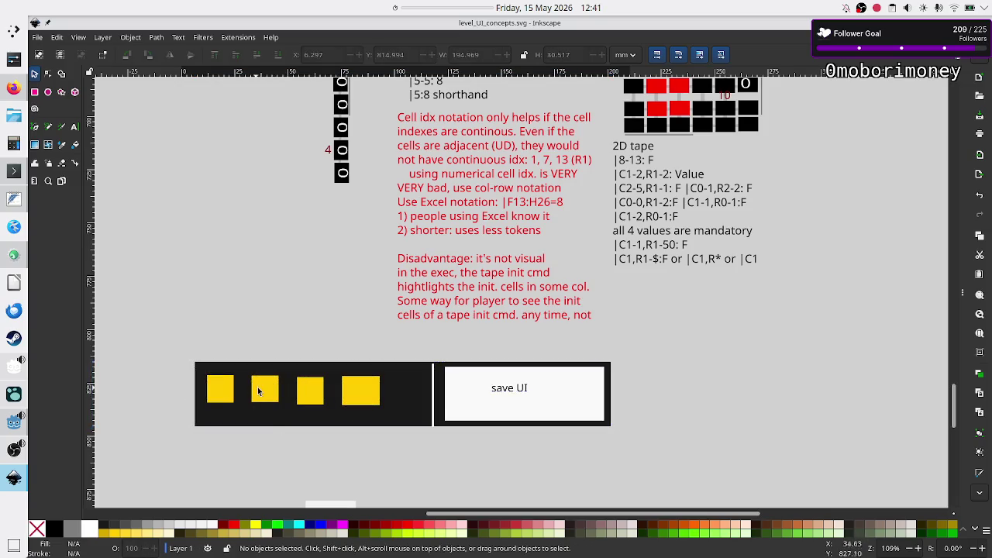
pyautogui.moveTo(265, 395); pyautogui.dragTo(245, 415)
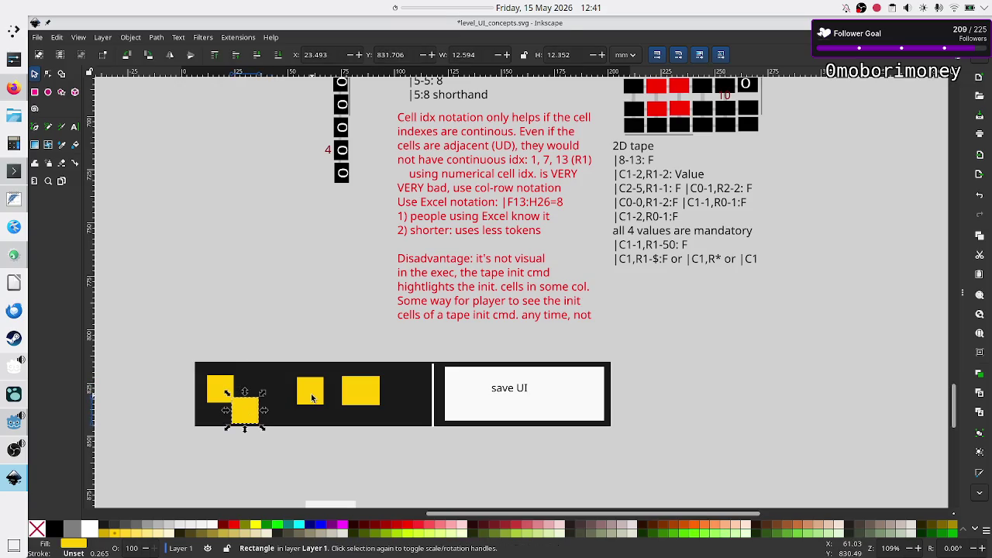
pyautogui.moveTo(312, 398); pyautogui.dragTo(268, 394)
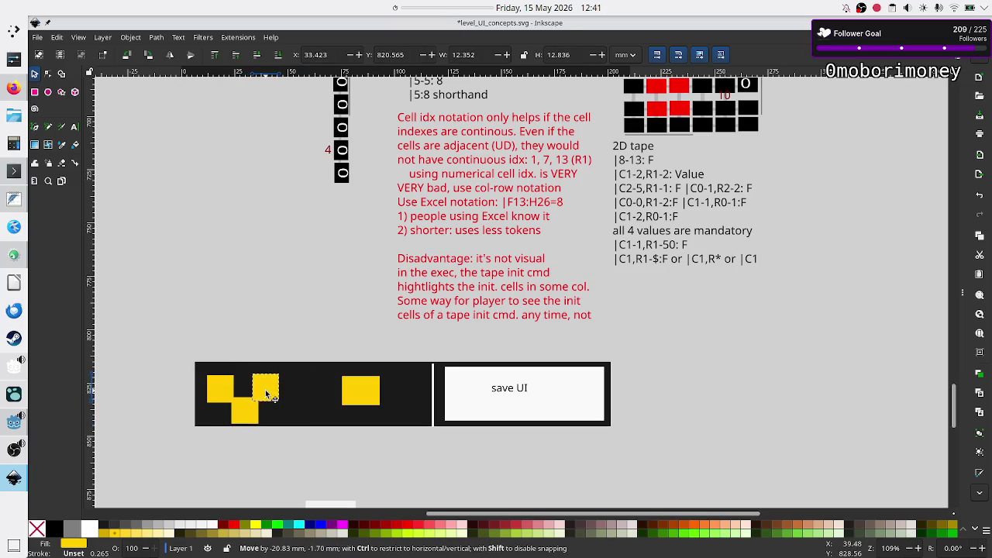
# Place the fourth yellow square above the black bar, then go to Firefox.
pyautogui.moveTo(363, 397); pyautogui.dragTo(290, 363)
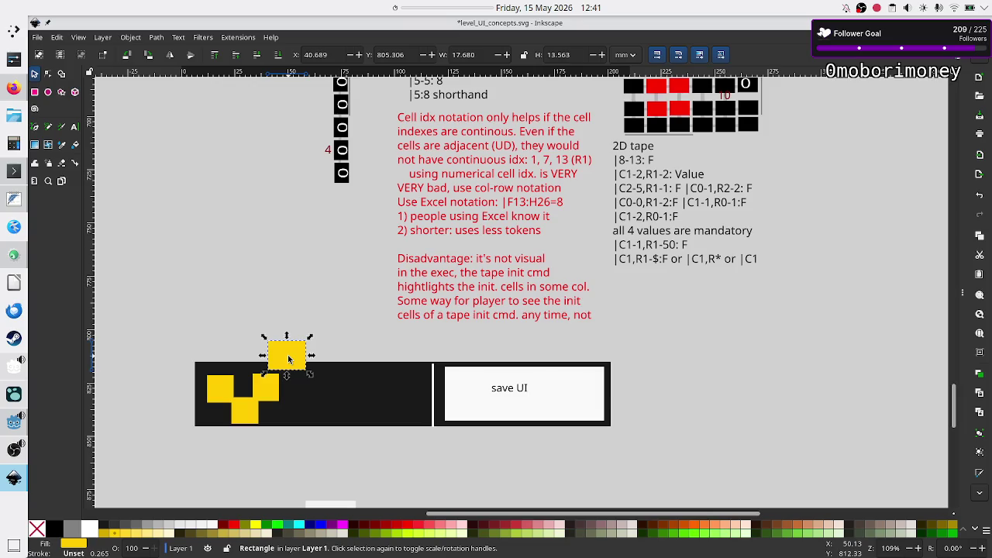
pyautogui.click(240, 208)
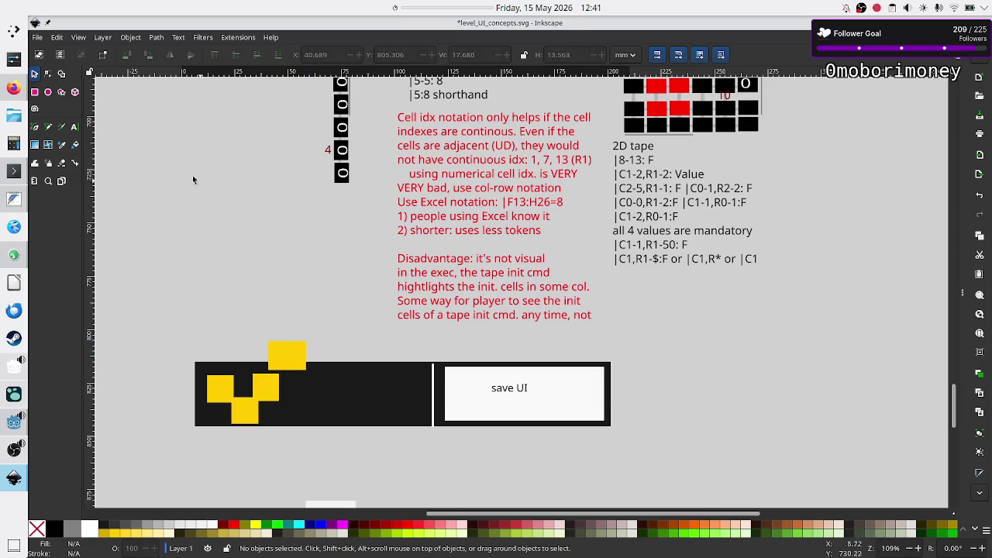
pyautogui.click(13, 88)
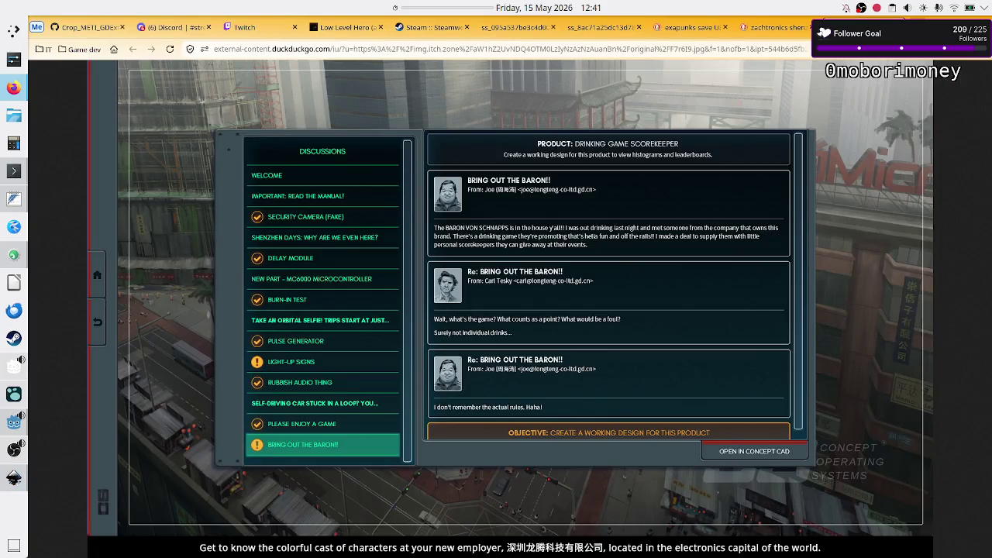
# Open a new Firefox tab with its DuckDuckGo search box focused, then return to Inkscape.
pyautogui.hotkey('ctrl', 't')
pyautogui.click(501, 183)
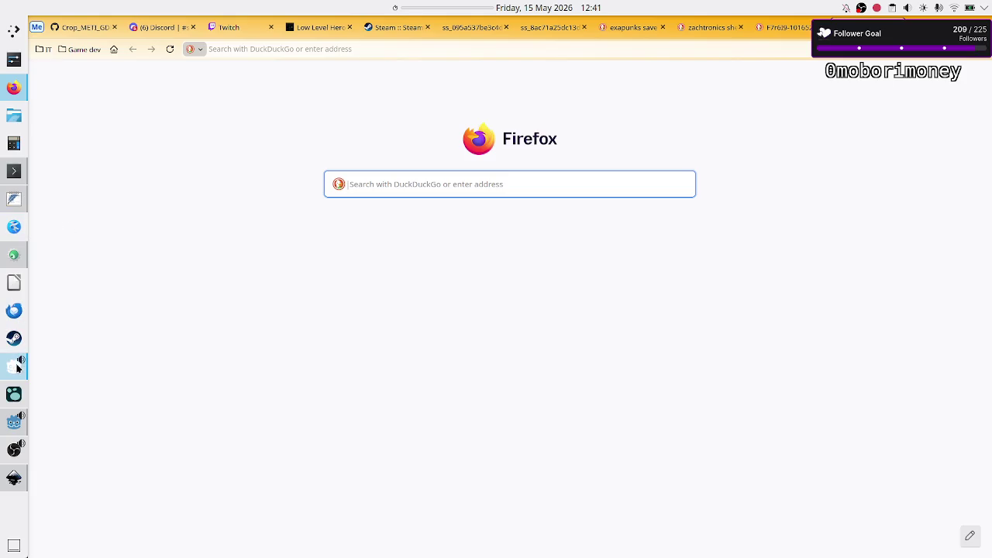
pyautogui.click(13, 478)
# Draw a large light rectangle in empty canvas space with the Rectangle tool.
pyautogui.scroll(-5, 485, 279)
pyautogui.scroll(-5, 486, 279)
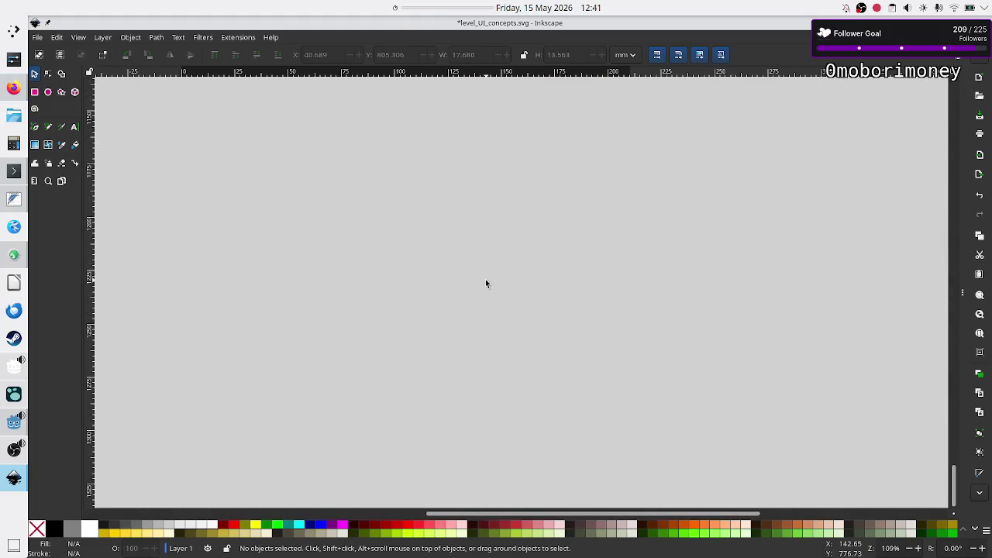
pyautogui.scroll(3, 486, 284)
pyautogui.scroll(-3, 486, 284)
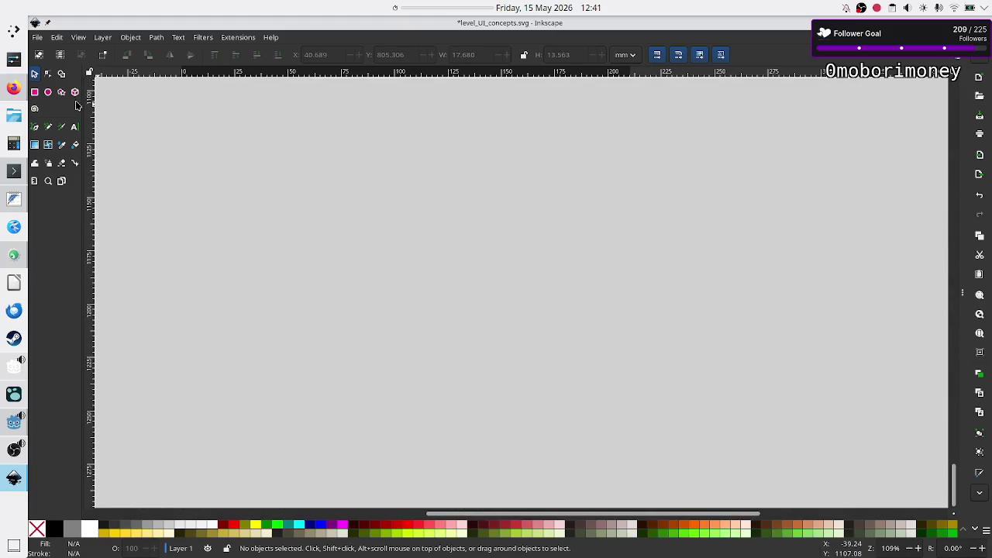
pyautogui.click(34, 93)
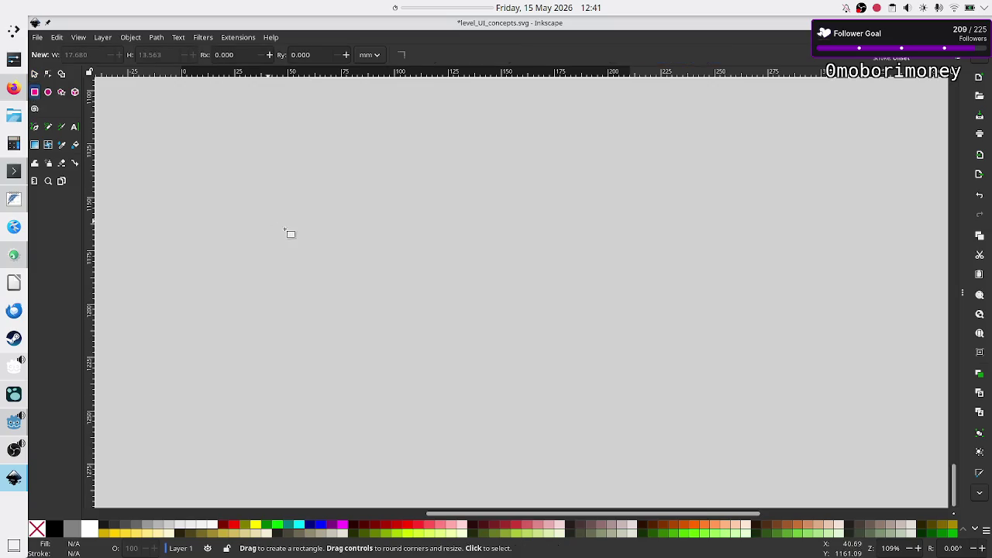
pyautogui.moveTo(291, 232); pyautogui.dragTo(501, 412)
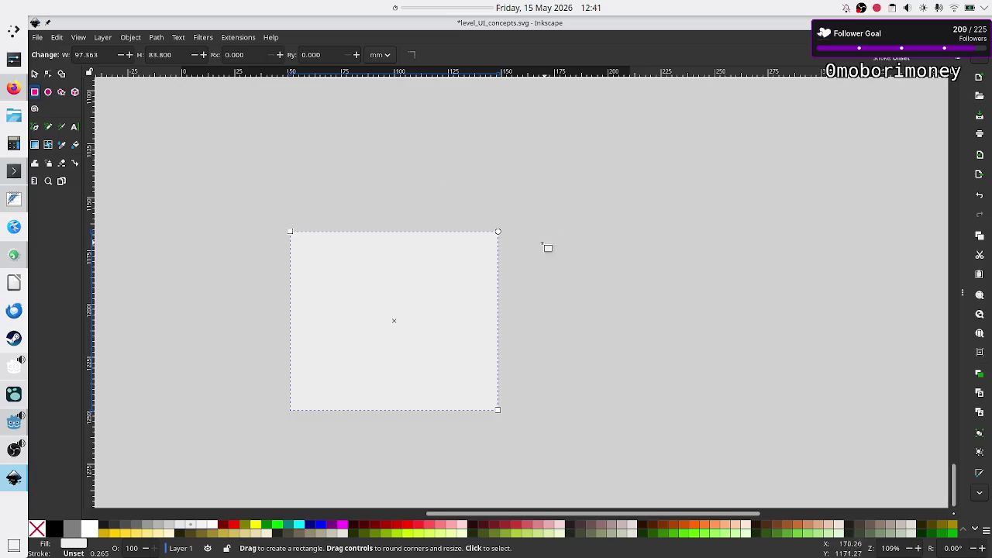
# Add two small squares and a thin vertical bar to its right, then return to Firefox.
pyautogui.moveTo(513, 231); pyautogui.dragTo(531, 249)
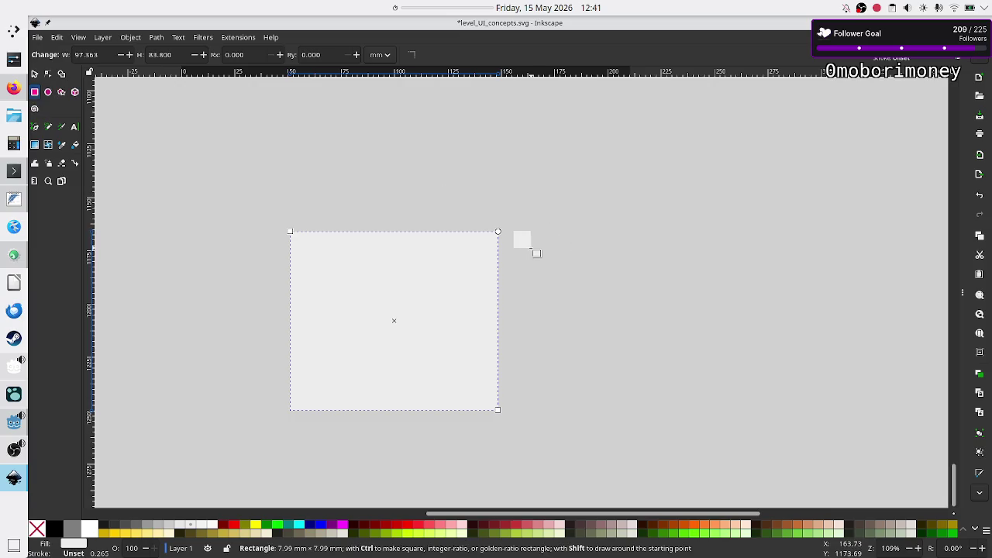
pyautogui.moveTo(535, 251)
pyautogui.mouseDown()
pyautogui.moveTo(555, 270)
pyautogui.moveTo(534, 301)
pyautogui.mouseUp()
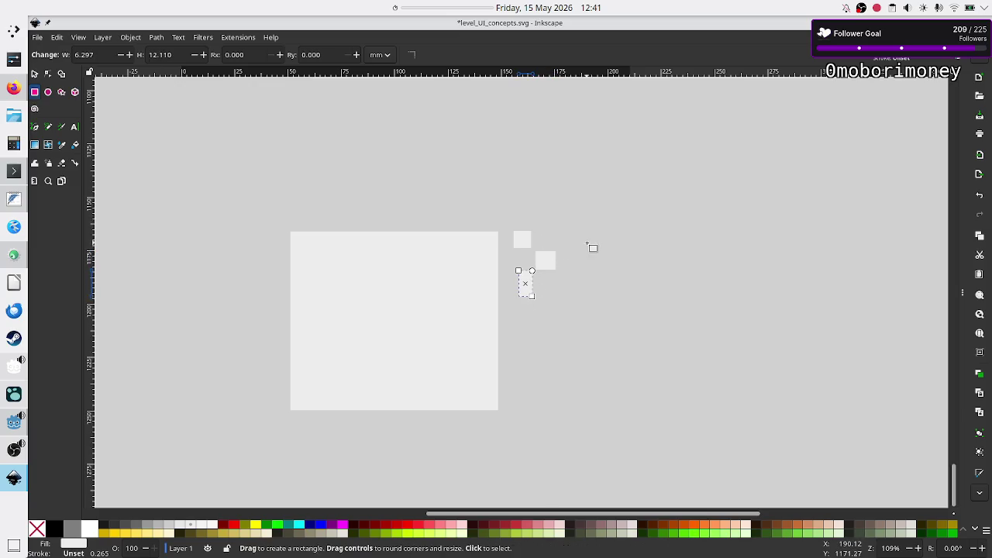
pyautogui.moveTo(571, 230); pyautogui.dragTo(576, 250)
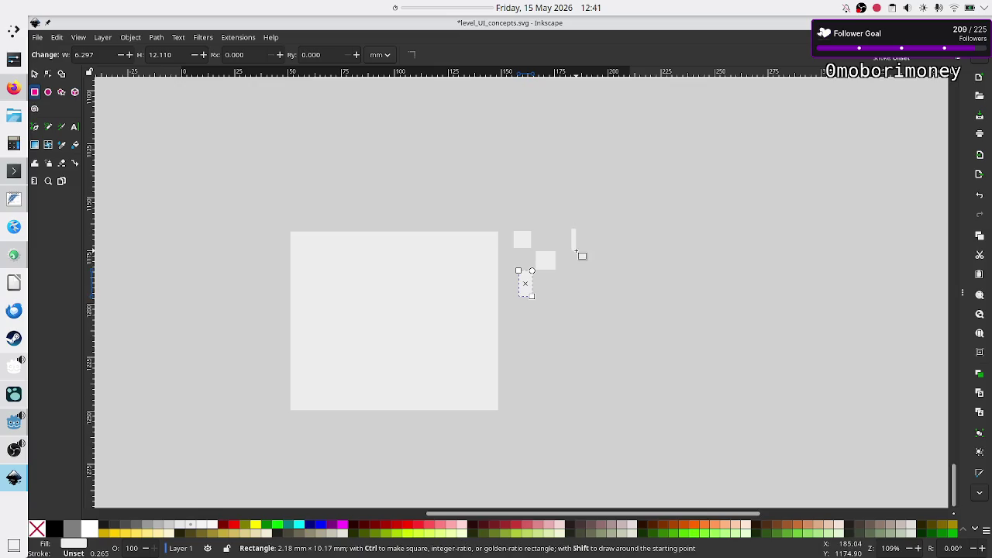
pyautogui.scroll(-5, 558, 277)
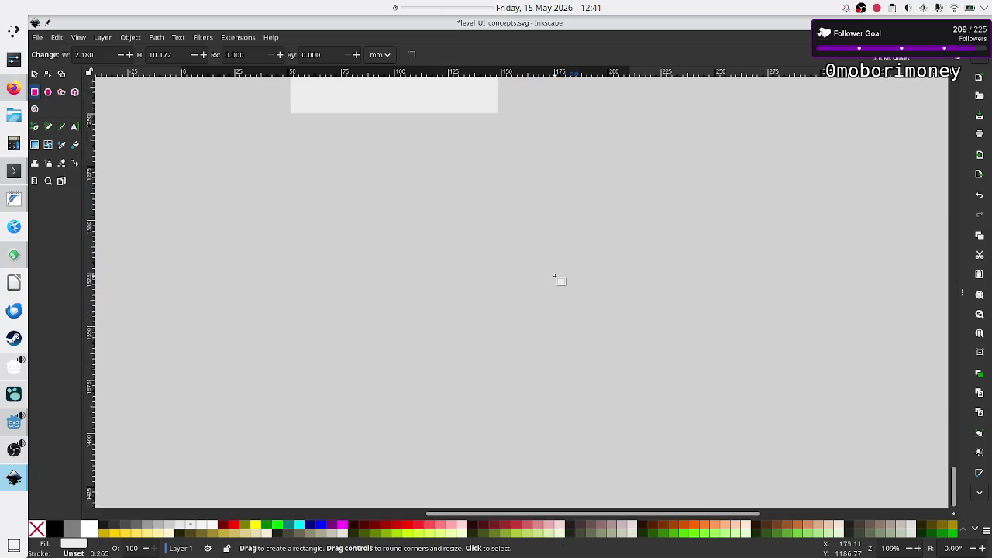
pyautogui.scroll(2, 558, 277)
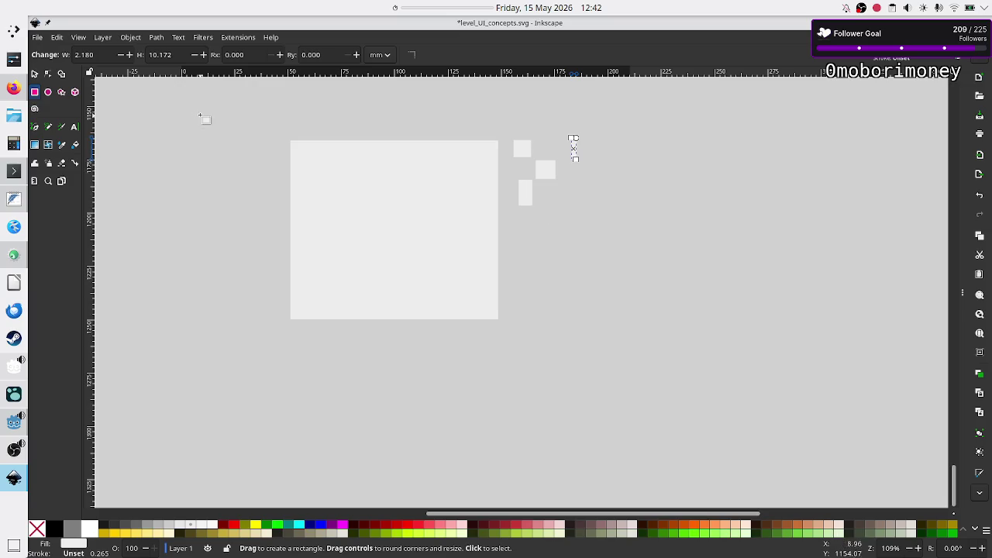
pyautogui.click(14, 88)
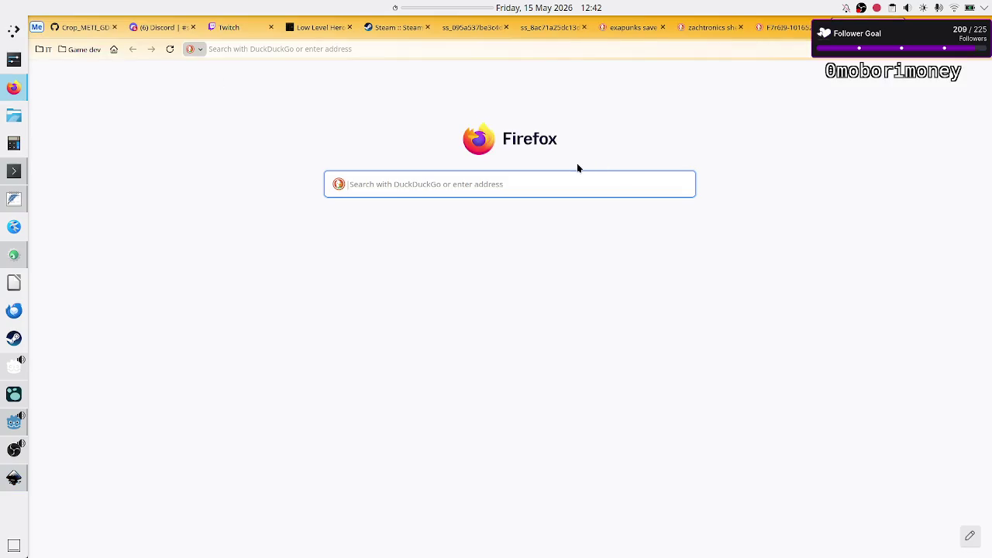
# Search DuckDuckGo Images for 'sinkr2 game UI'.
pyautogui.click(466, 49)
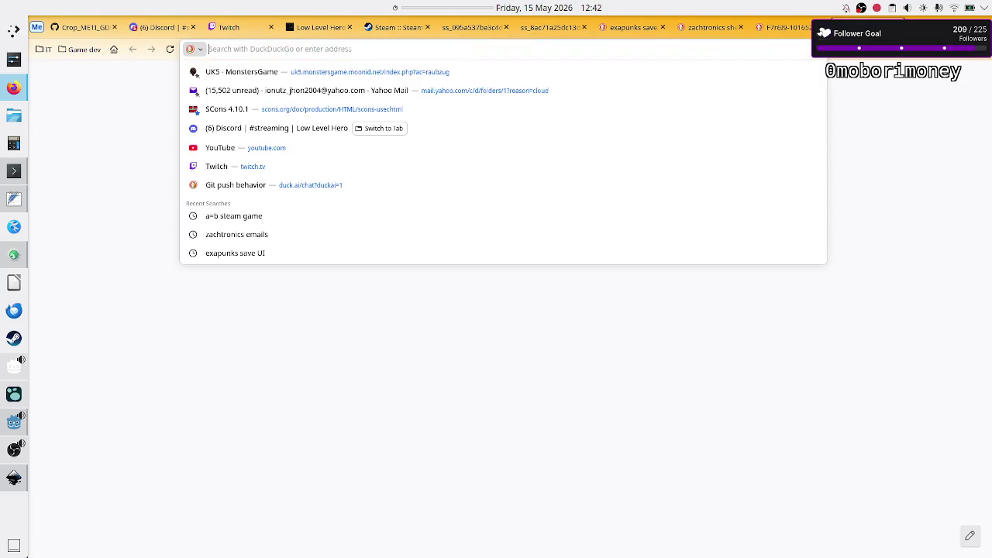
pyautogui.write('sinkr')
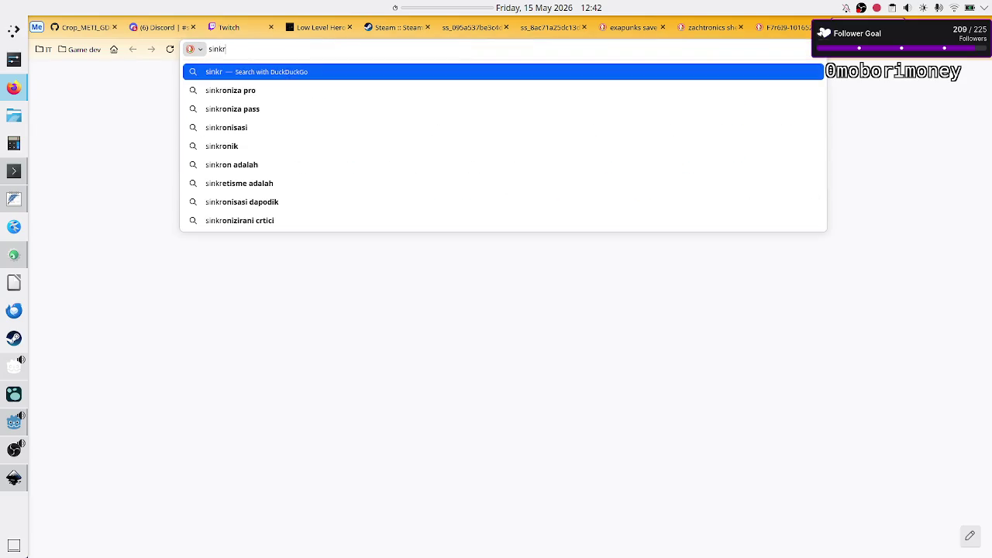
pyautogui.write('2')
pyautogui.press('BackSpace')
pyautogui.write('2 game ')
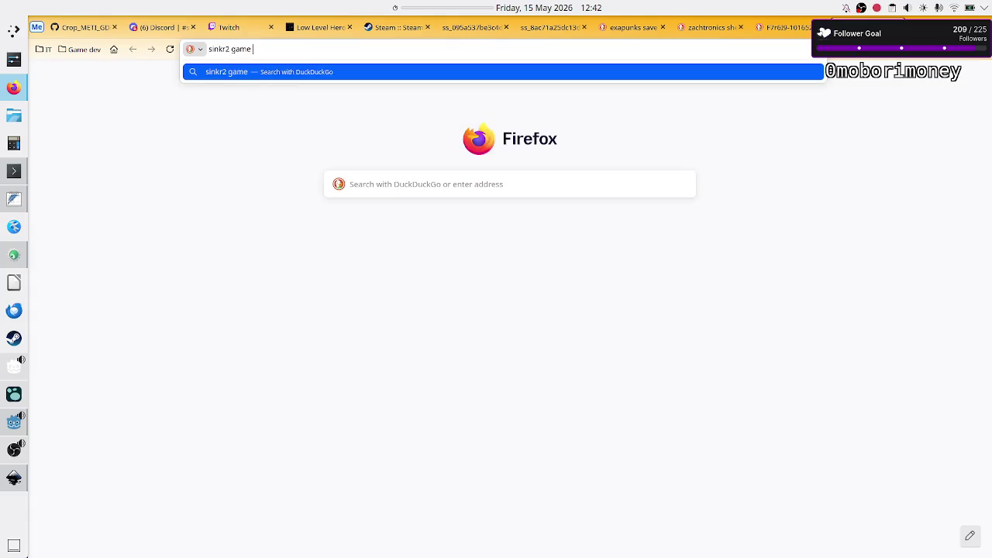
pyautogui.write('UI')
pyautogui.press('Return')
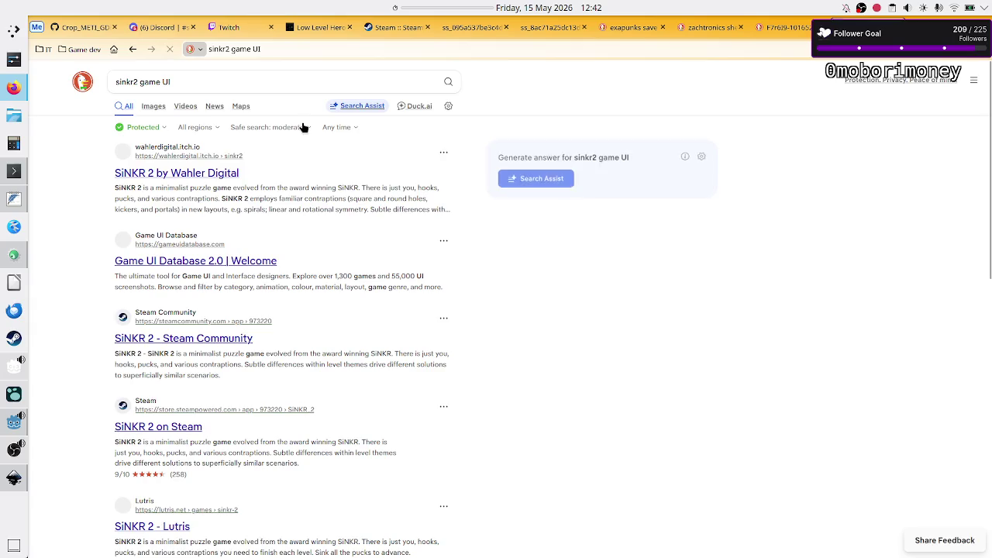
pyautogui.click(153, 106)
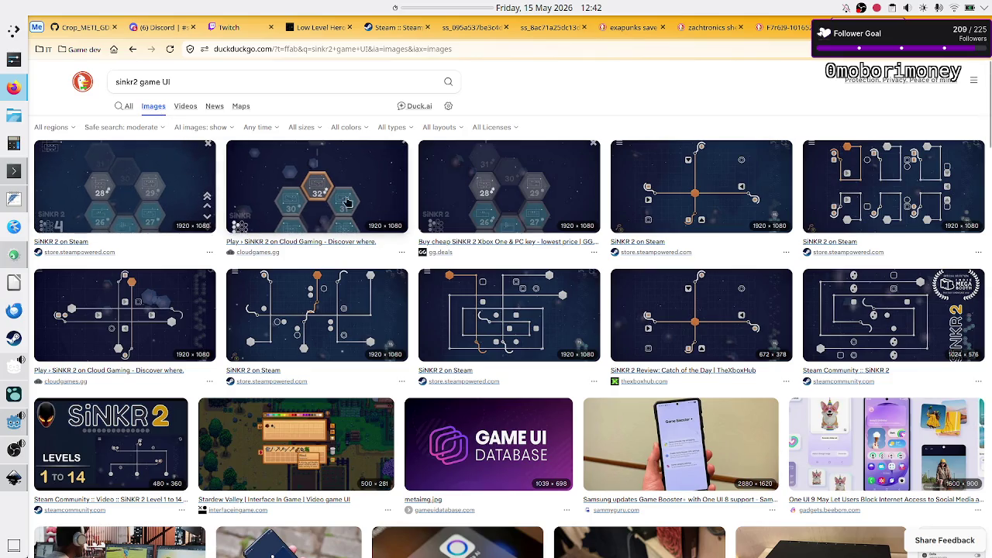
# Scroll the results and open the large preview of the SiNKR 3 Review hexagon screenshot.
pyautogui.scroll(-4, 204, 202)
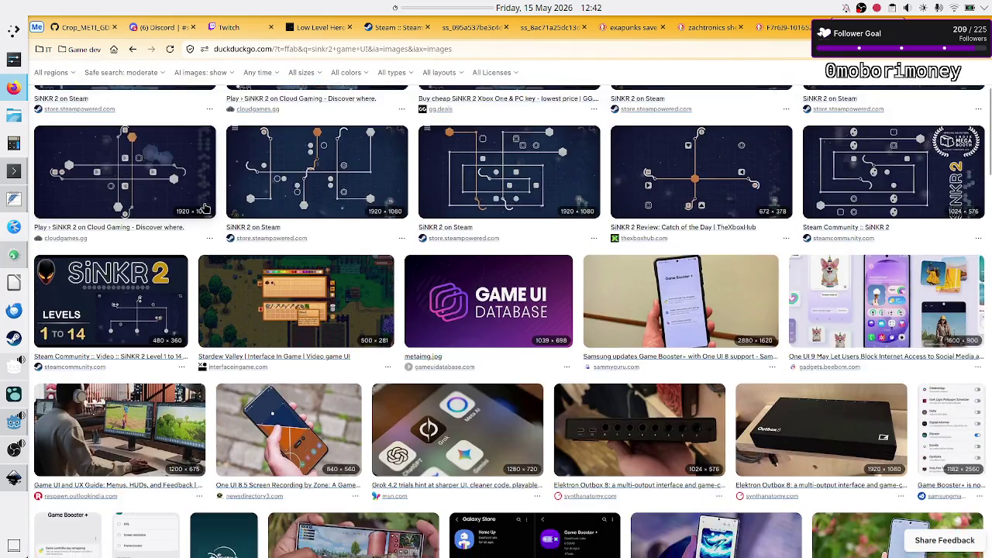
pyautogui.scroll(-3, 203, 202)
pyautogui.scroll(5, 205, 208)
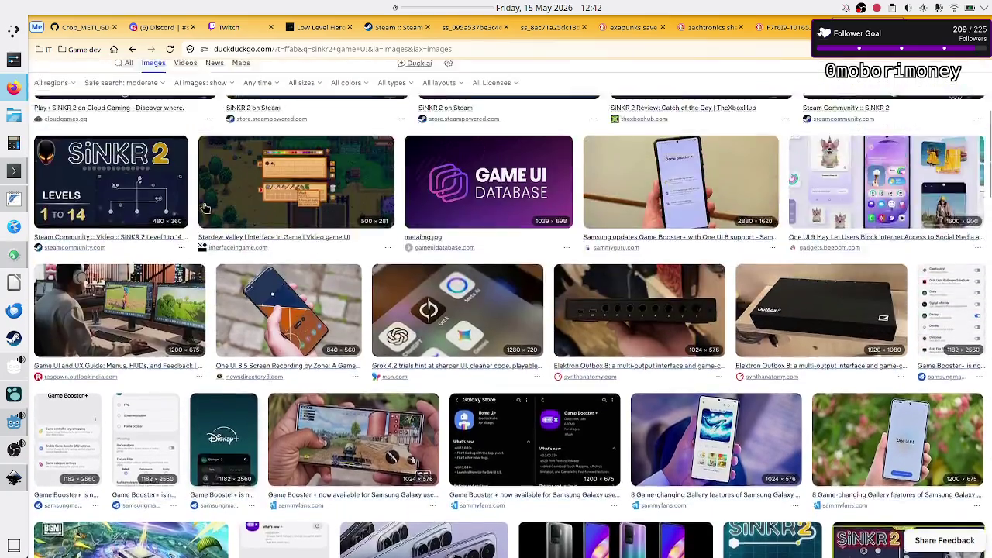
pyautogui.scroll(-4, 206, 208)
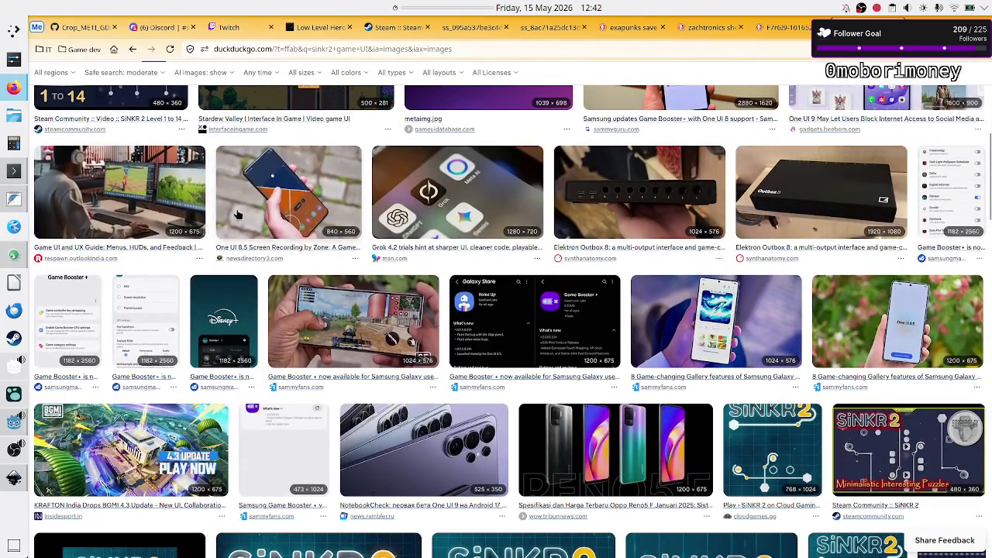
pyautogui.scroll(-2, 435, 303)
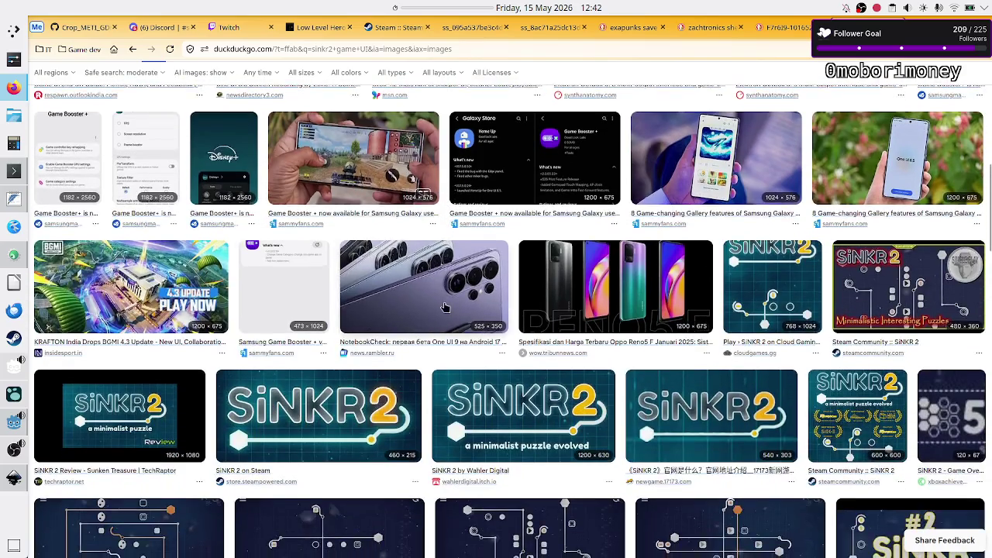
pyautogui.scroll(-1, 445, 308)
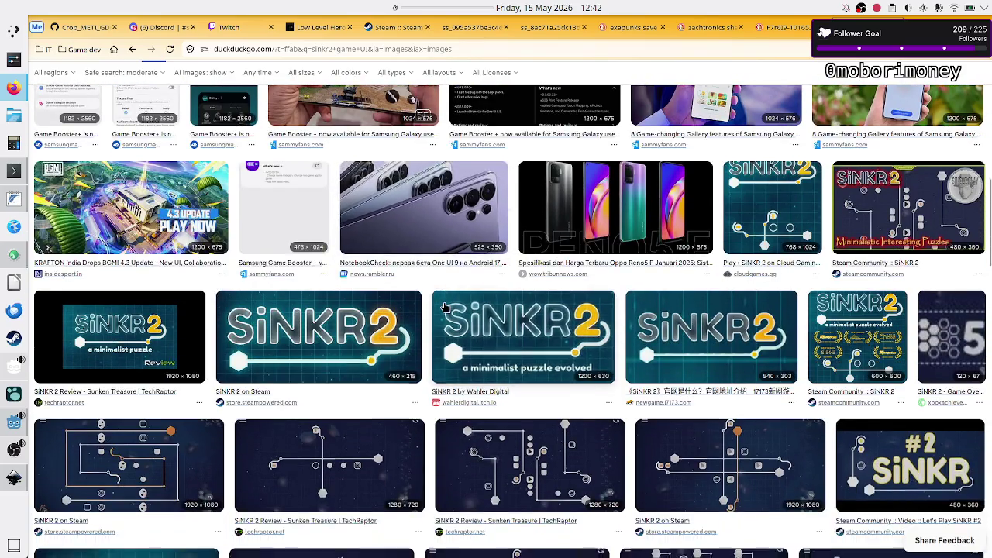
pyautogui.scroll(-2, 445, 308)
pyautogui.scroll(-1, 445, 307)
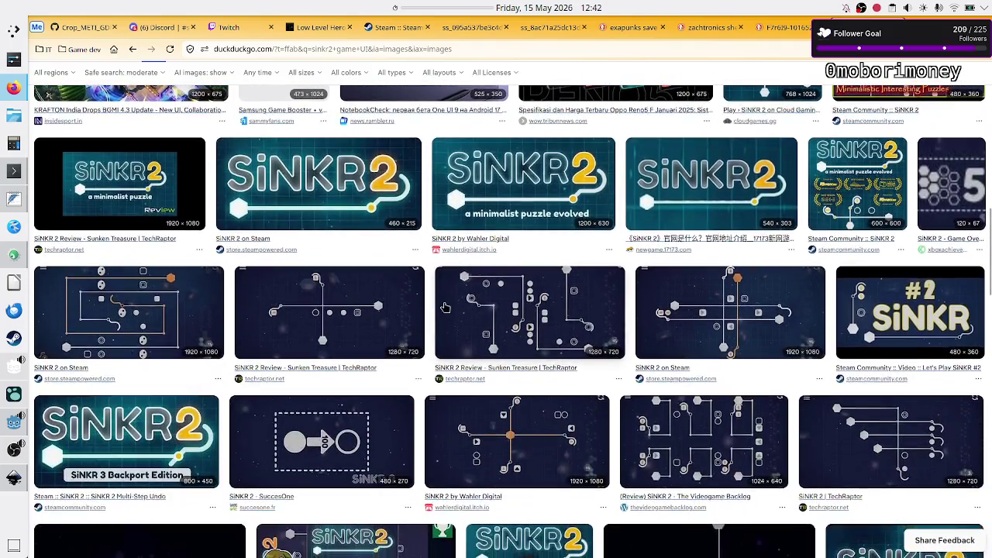
pyautogui.scroll(-1, 445, 308)
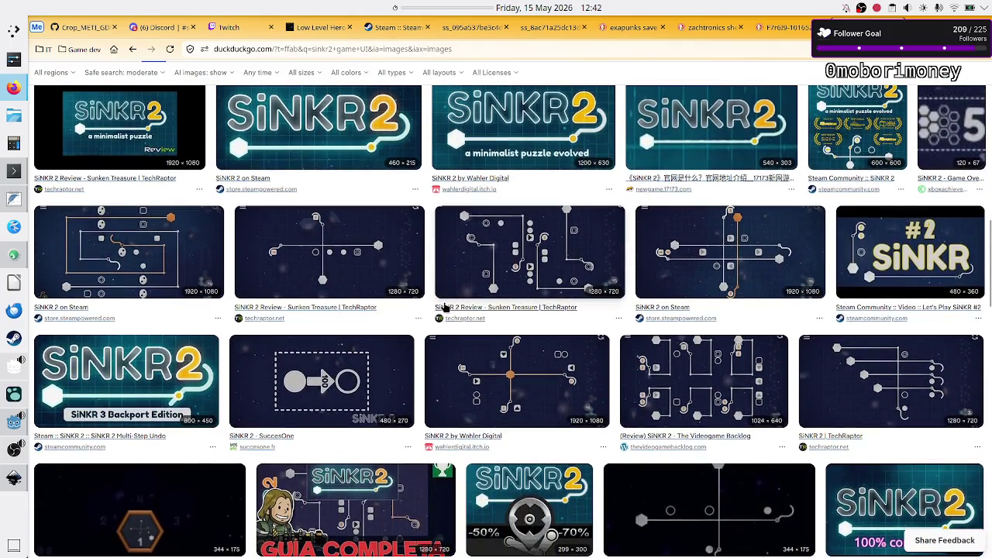
pyautogui.scroll(-2, 445, 307)
pyautogui.scroll(-1, 445, 308)
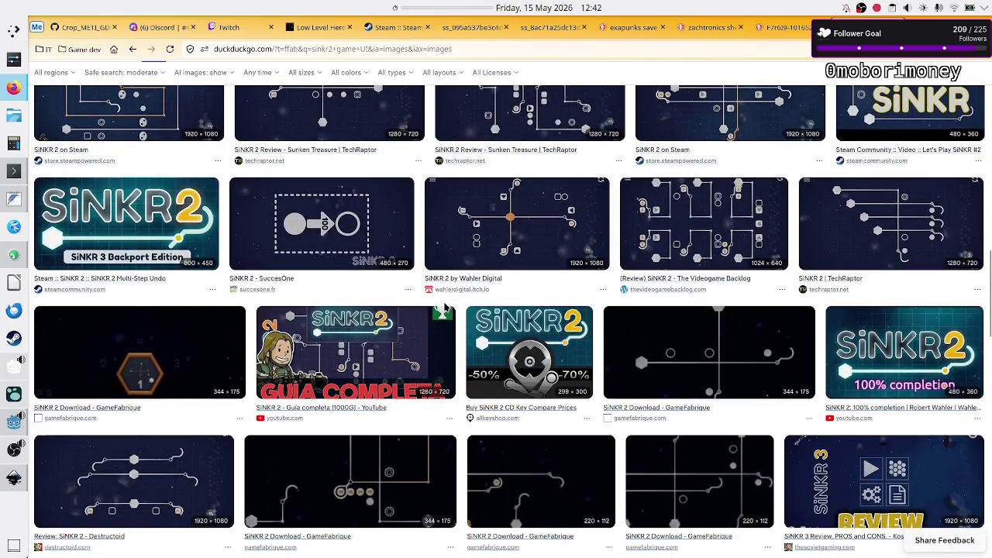
pyautogui.scroll(-1, 445, 308)
pyautogui.scroll(-1, 445, 307)
pyautogui.scroll(-1, 445, 308)
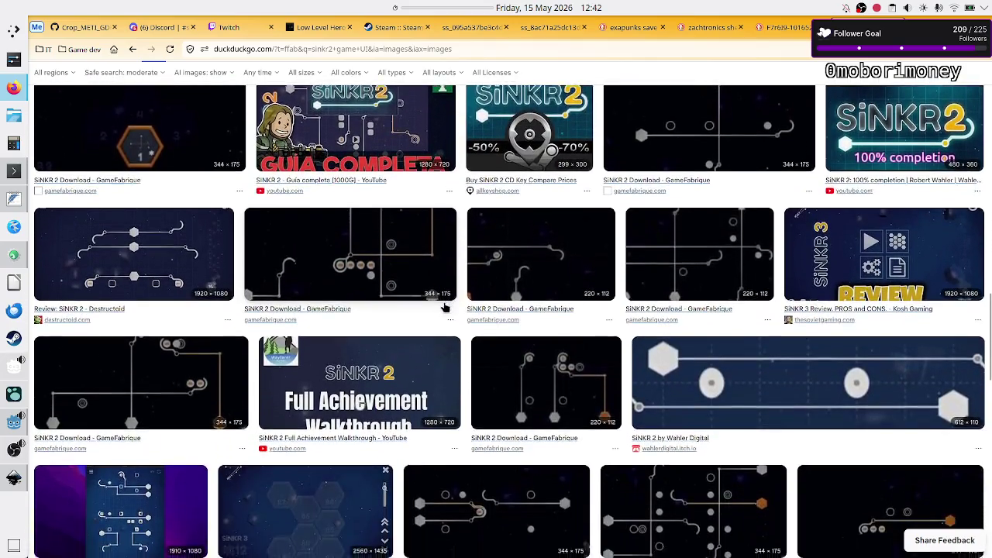
pyautogui.scroll(-2, 445, 308)
pyautogui.scroll(-1, 445, 308)
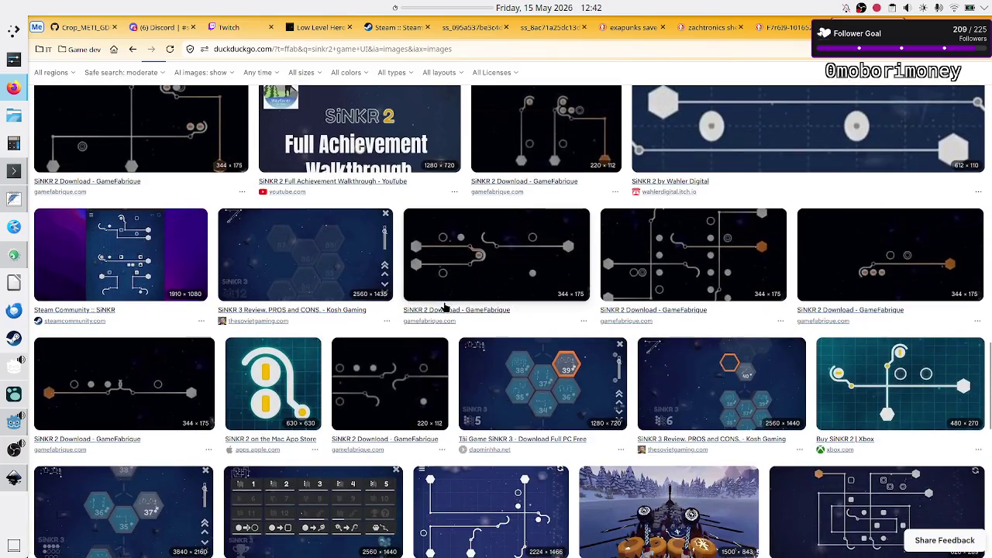
pyautogui.scroll(-1, 445, 308)
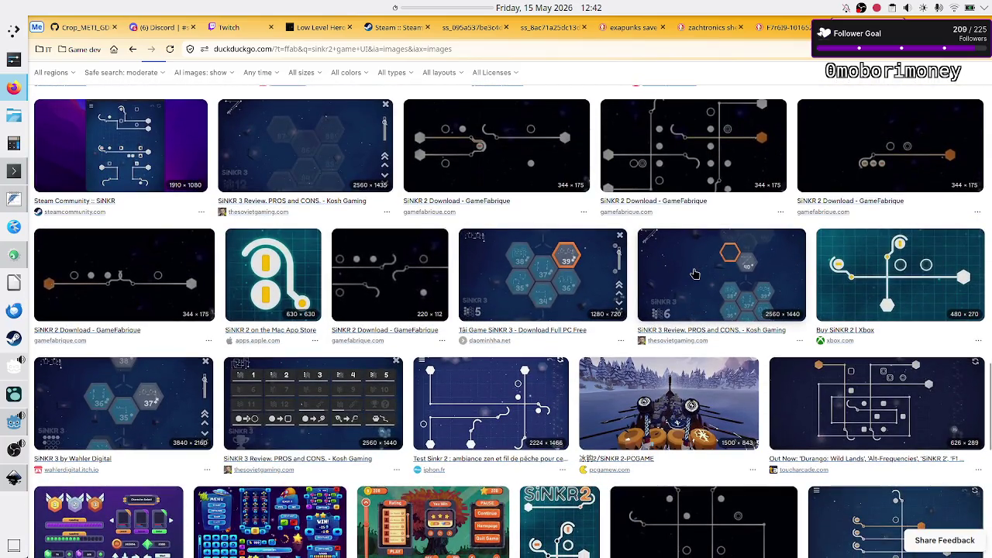
pyautogui.click(696, 274)
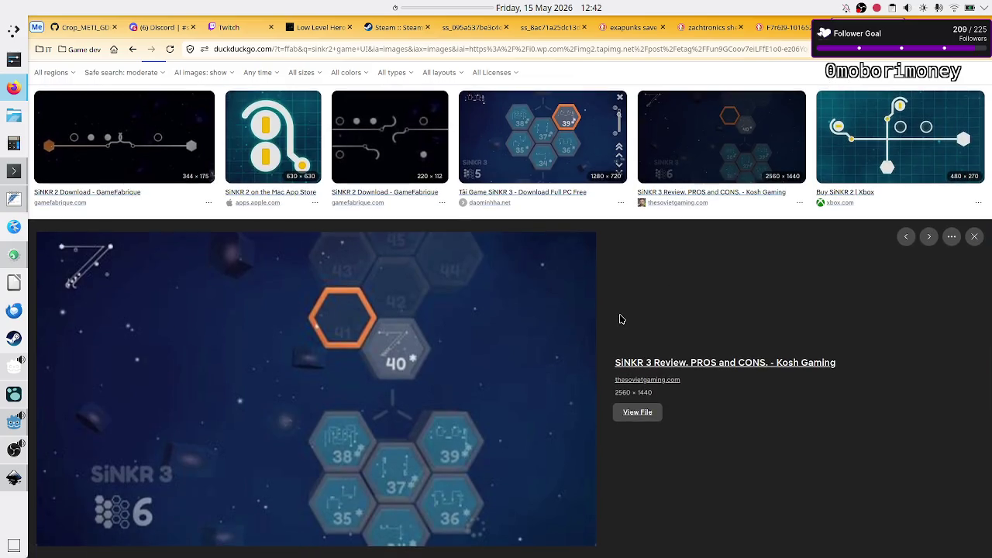
# Look over the SiNKR 3 preview, then select the address bar for a new site.
pyautogui.scroll(-1, 620, 318)
pyautogui.scroll(-1, 621, 318)
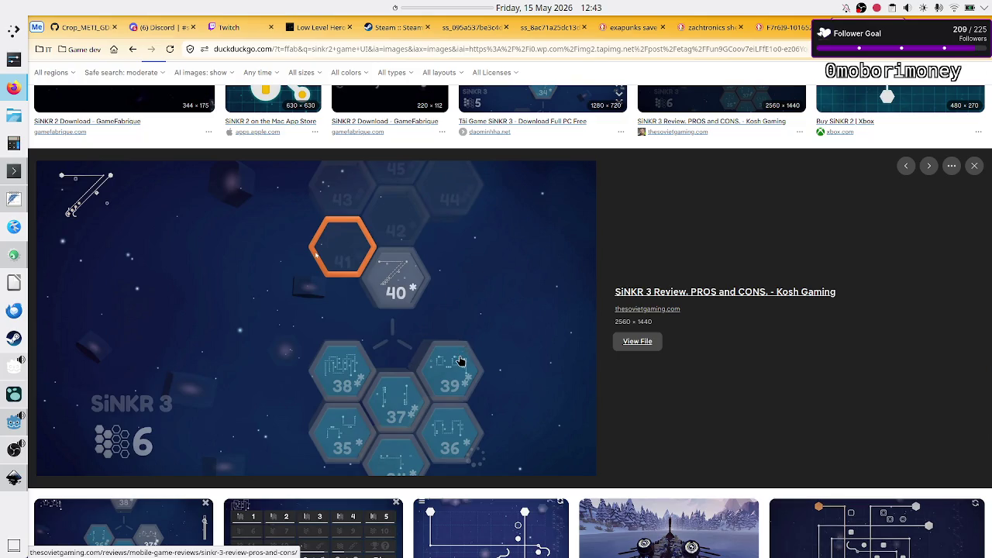
pyautogui.scroll(-2, 372, 392)
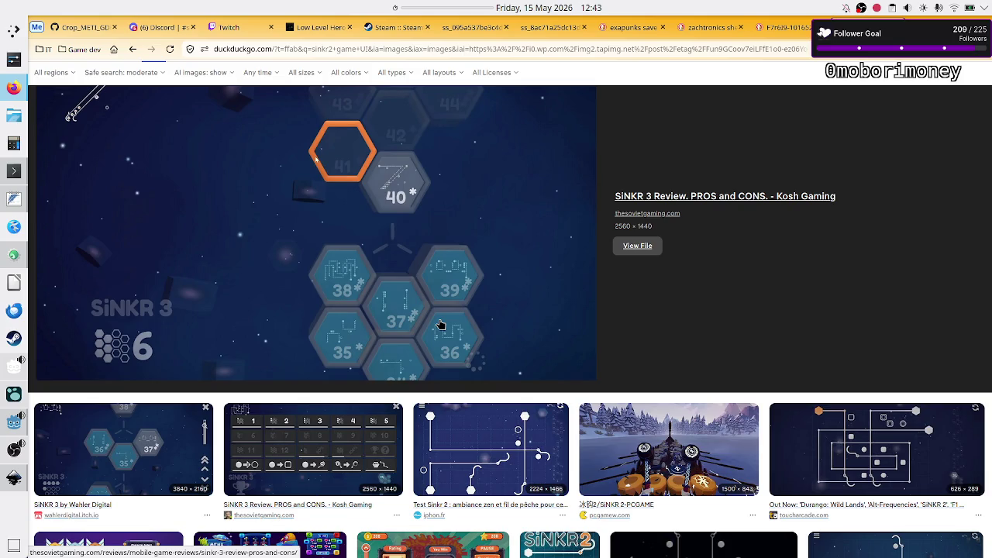
pyautogui.scroll(2, 465, 248)
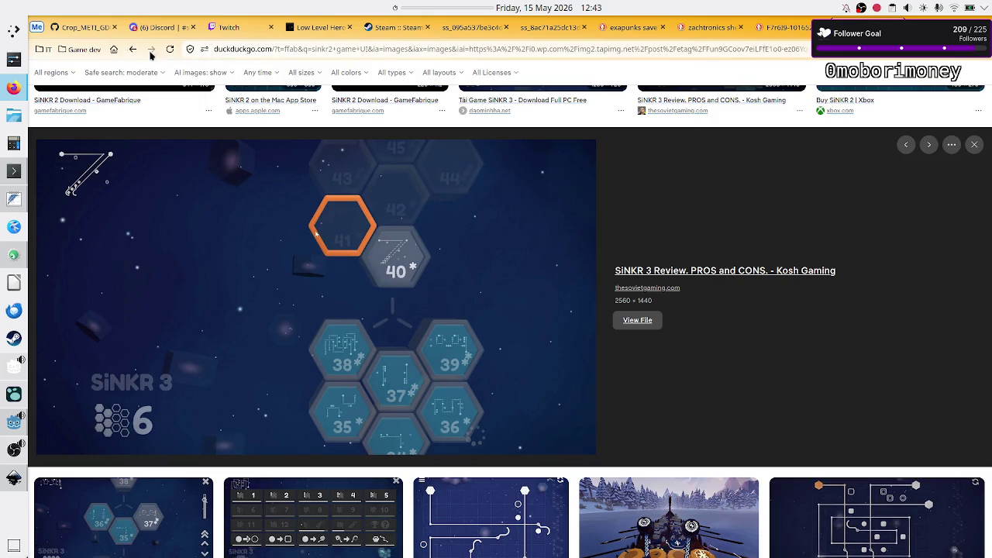
pyautogui.click(244, 50)
pyautogui.write('i')
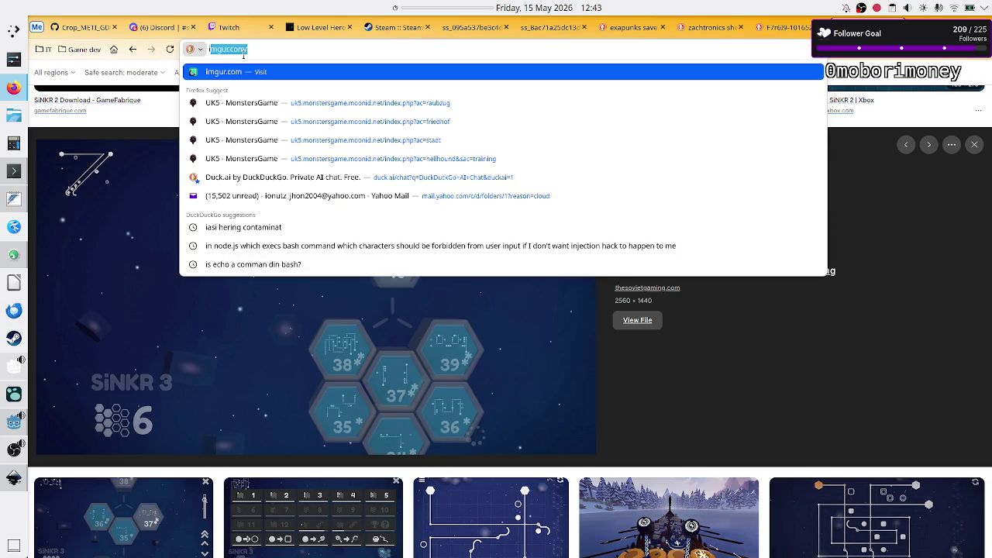
pyautogui.write('tc')
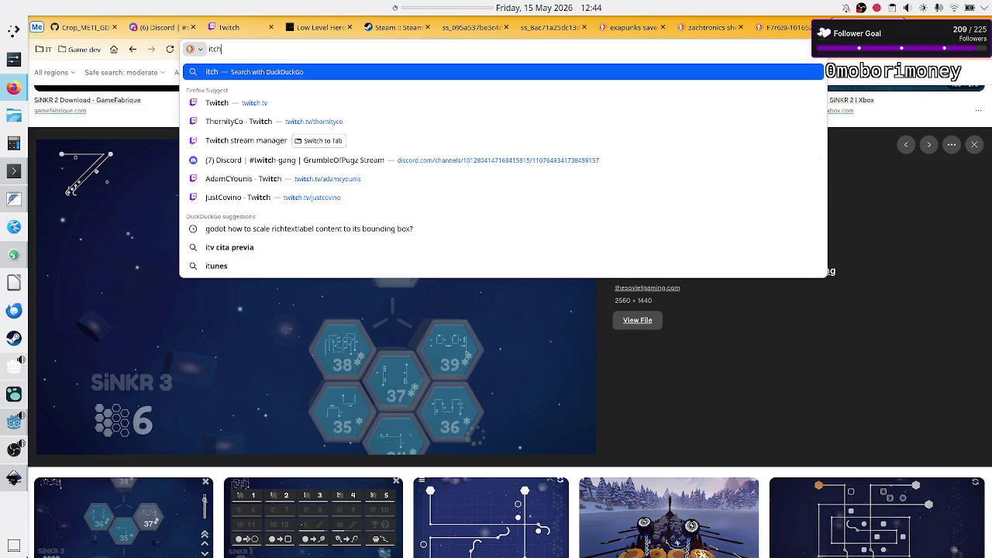
pyautogui.write('h')
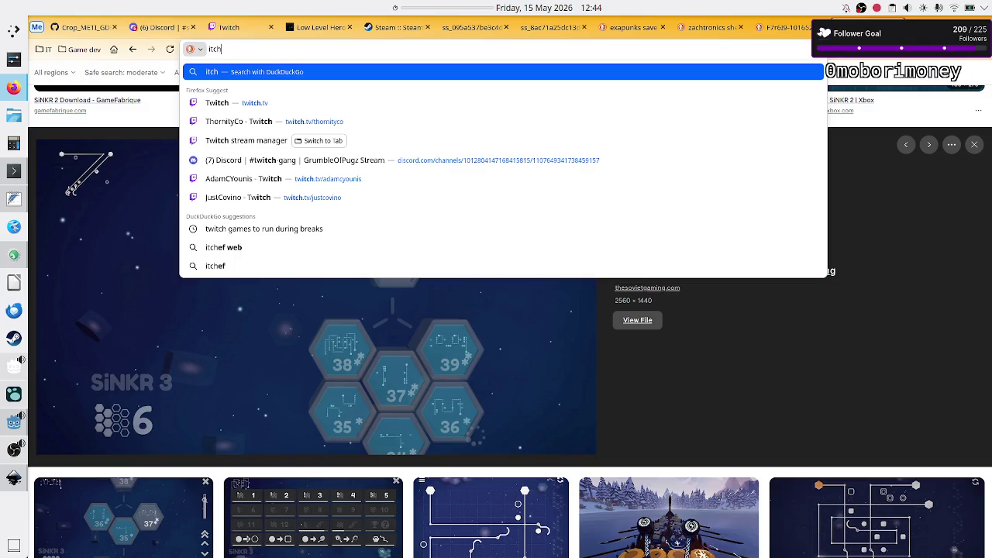
pyautogui.write('.io')
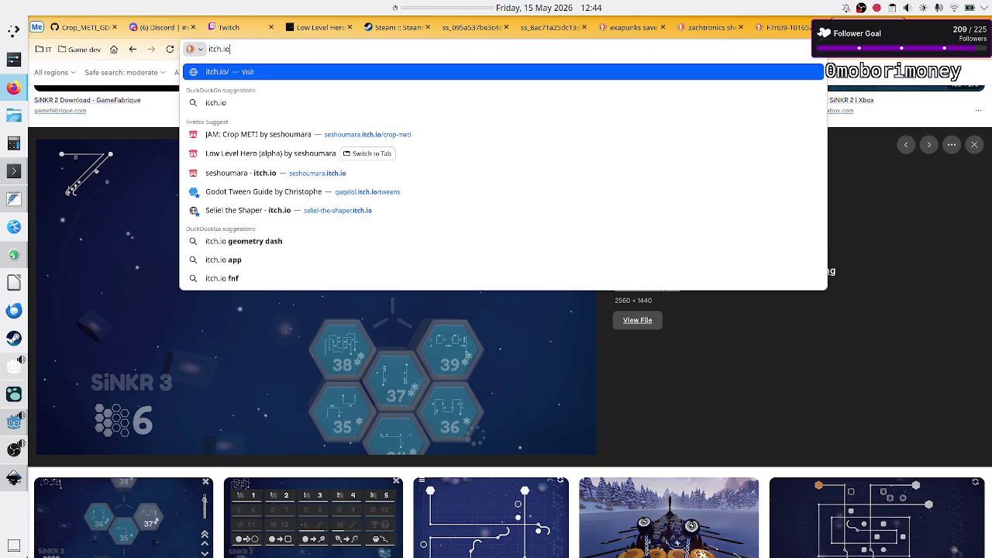
pyautogui.press('Down')
pyautogui.press('Return')
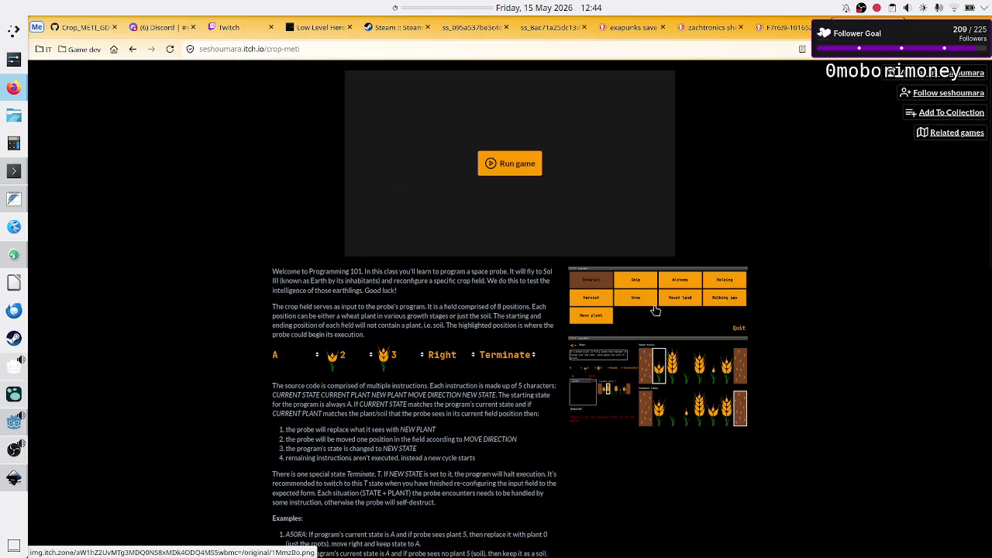
pyautogui.click(656, 310)
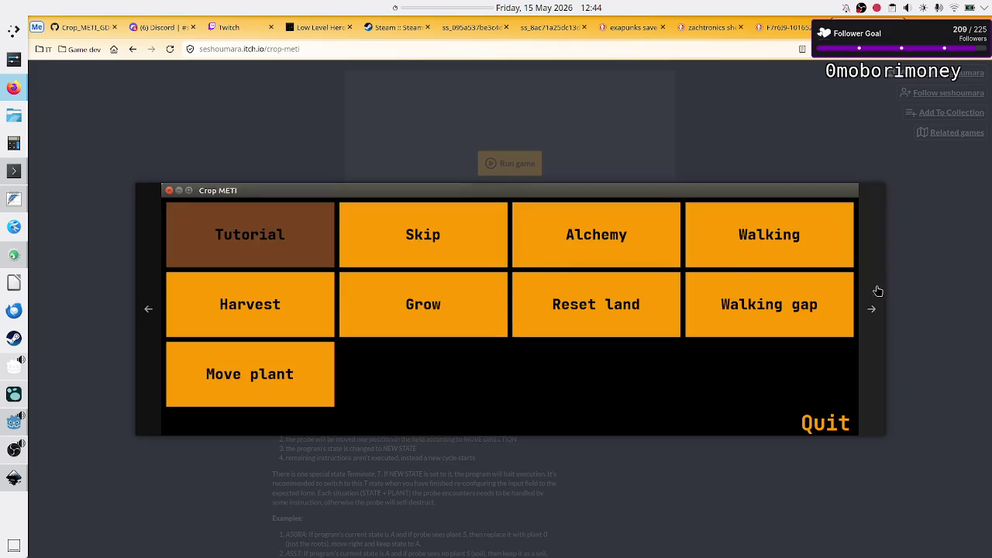
pyautogui.click(919, 298)
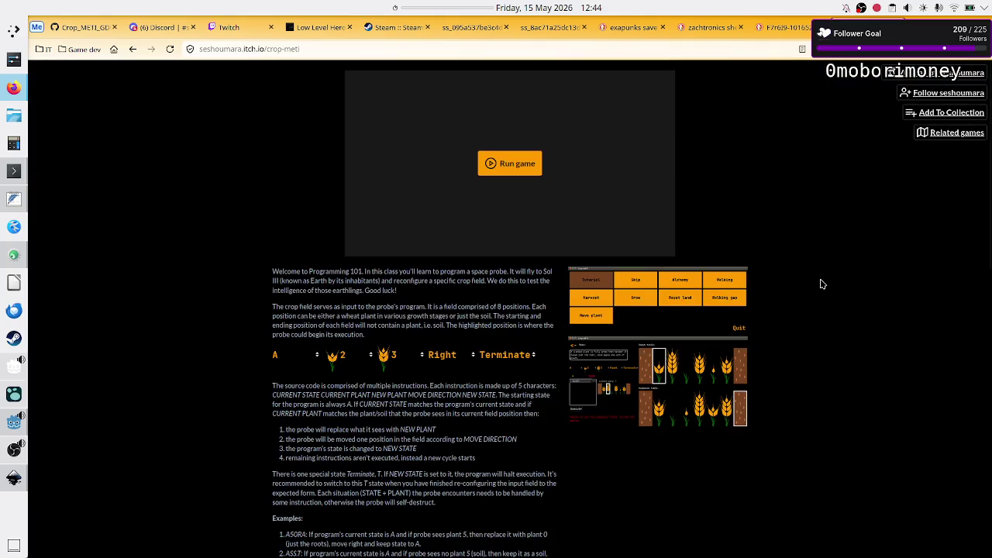
pyautogui.click(645, 282)
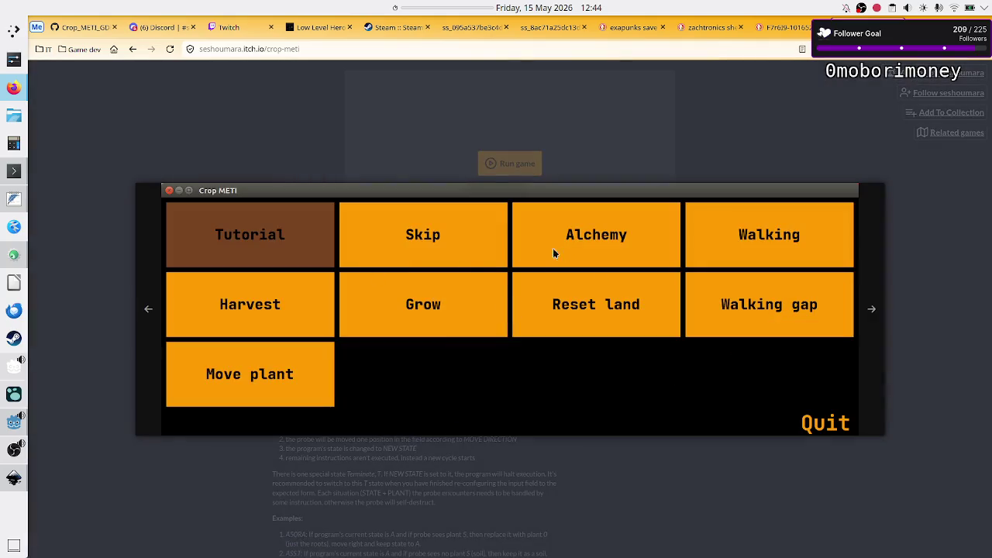
pyautogui.click(907, 316)
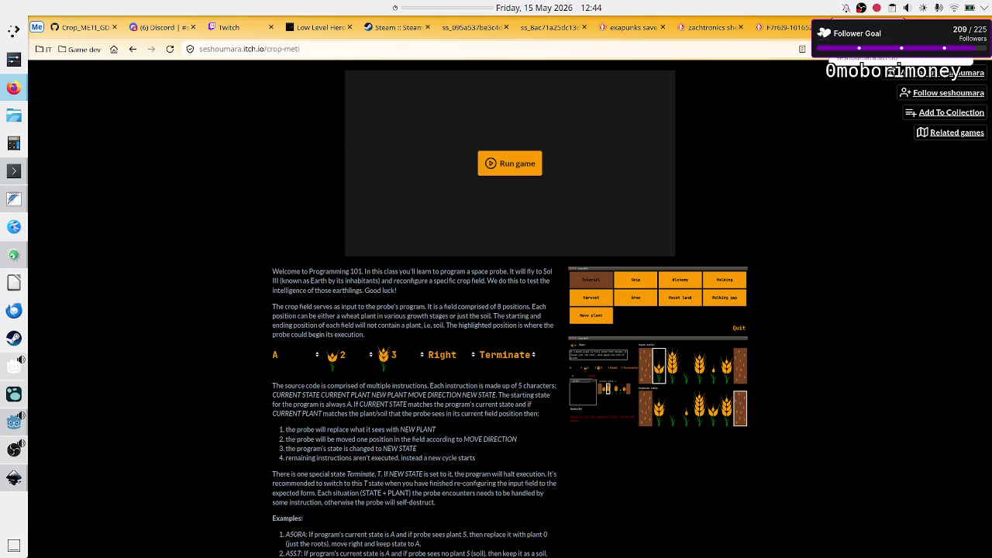
pyautogui.click(785, 28)
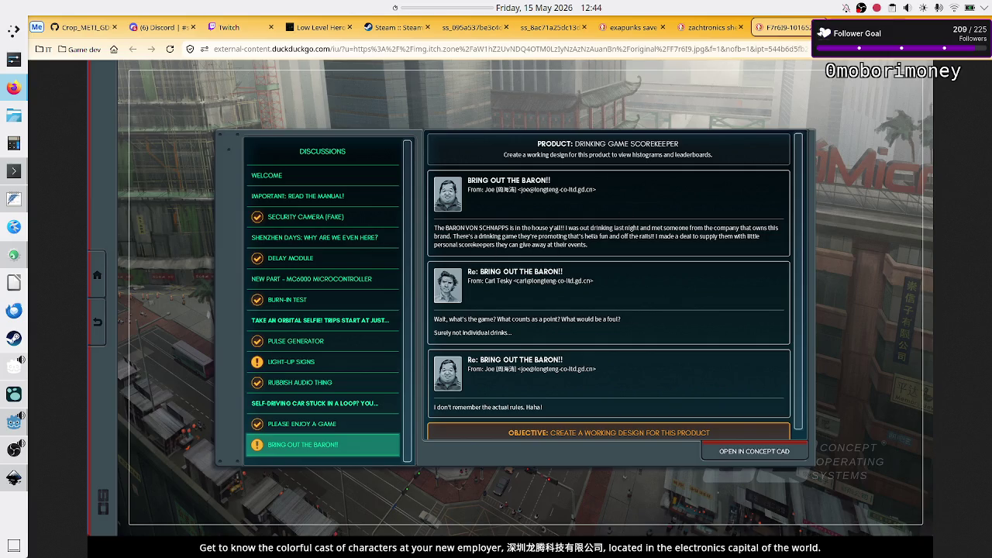
pyautogui.click(711, 28)
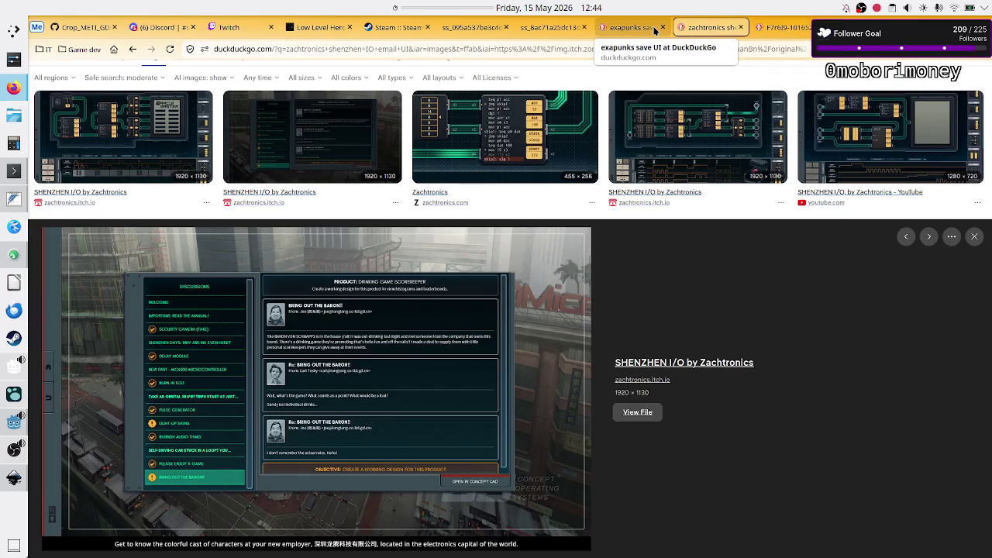
pyautogui.hotkey('ctrl', '1')
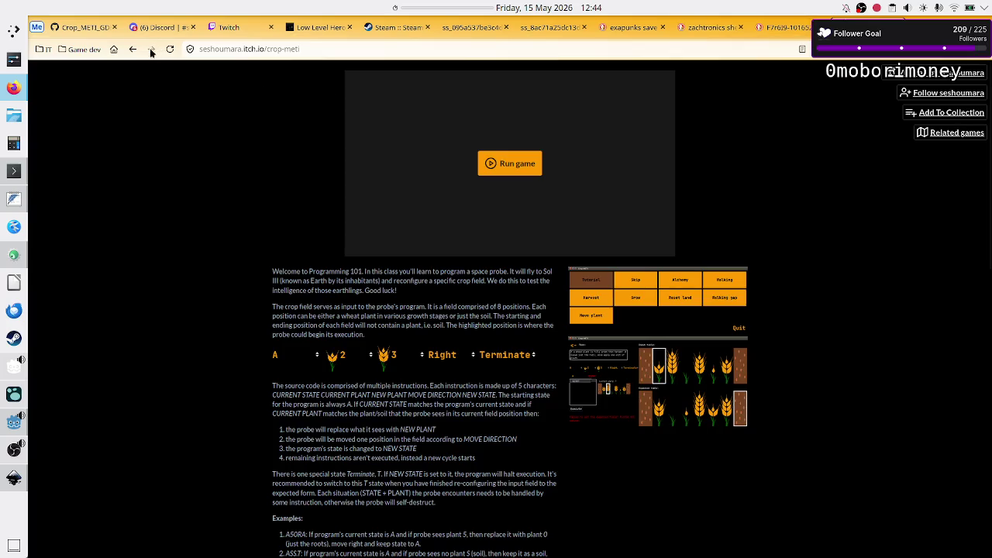
pyautogui.click(151, 49)
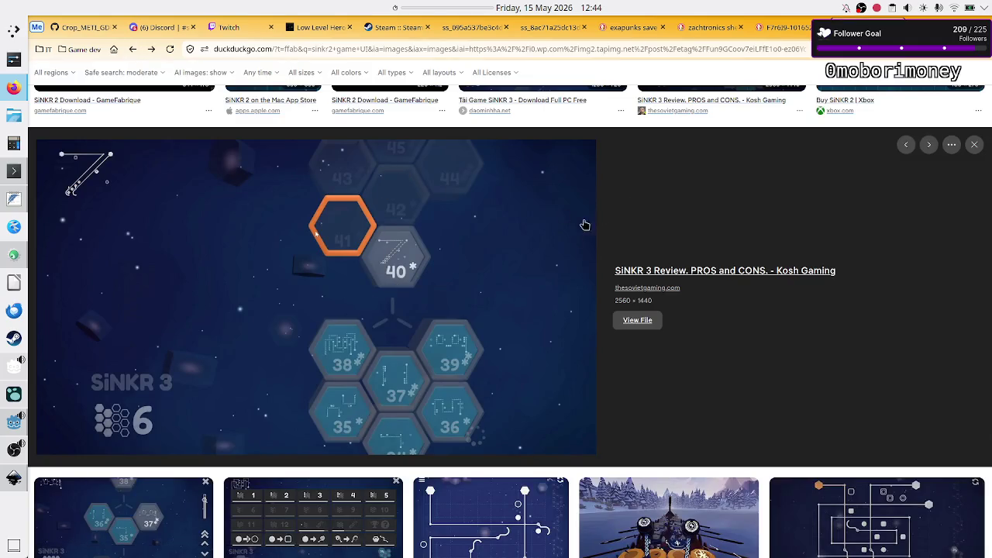
# Scroll the sinkr2 image results back to the top and delete the 'sinkr2 game UI' query.
pyautogui.scroll(-3, 614, 291)
pyautogui.scroll(-1, 614, 293)
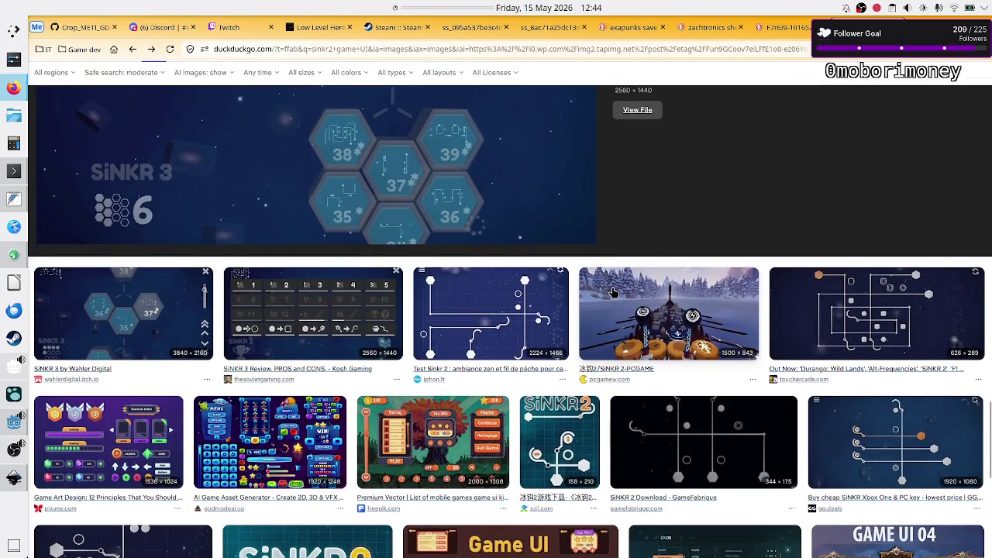
pyautogui.scroll(-2, 614, 293)
pyautogui.scroll(-2, 614, 292)
pyautogui.scroll(-3, 614, 293)
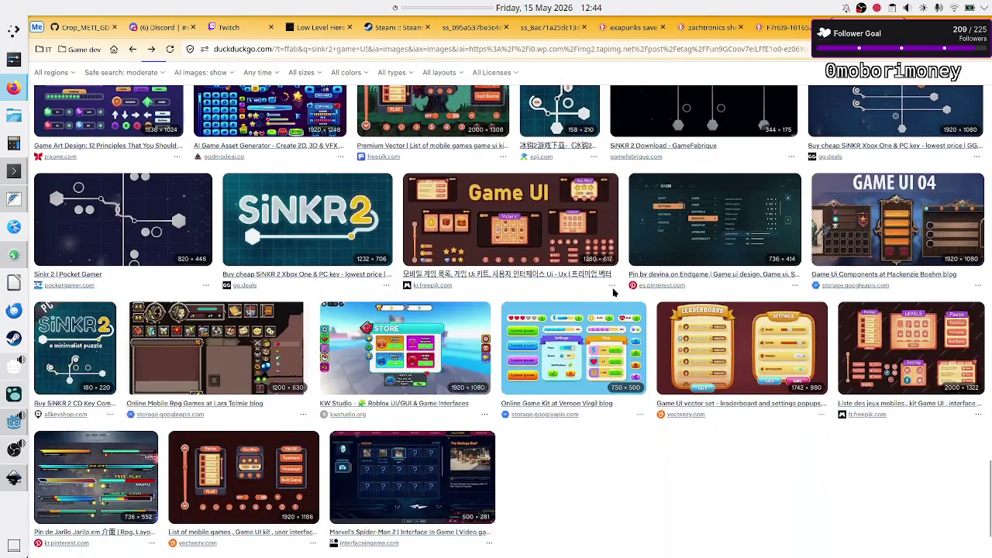
pyautogui.scroll(8, 614, 293)
pyautogui.scroll(3, 612, 292)
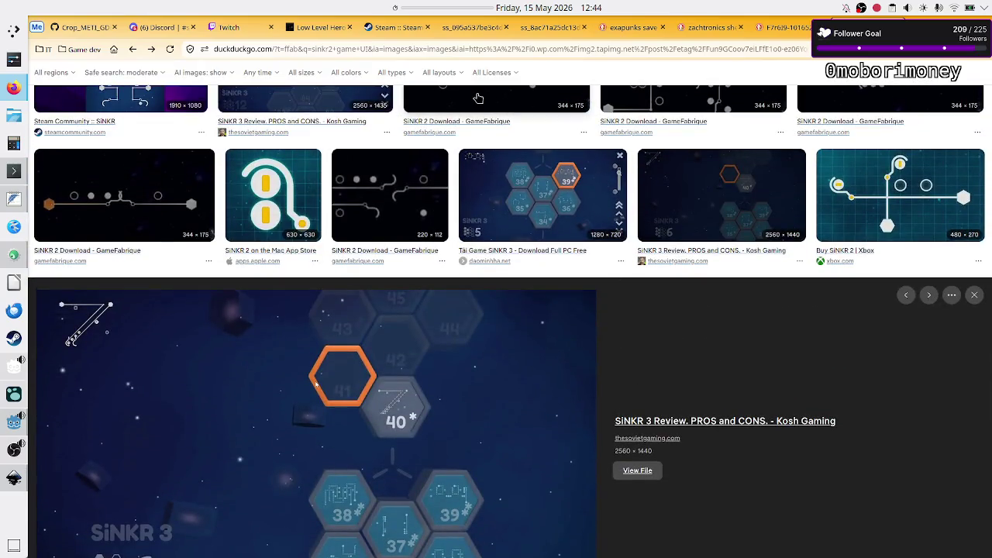
pyautogui.scroll(5, 347, 127)
pyautogui.scroll(1, 347, 127)
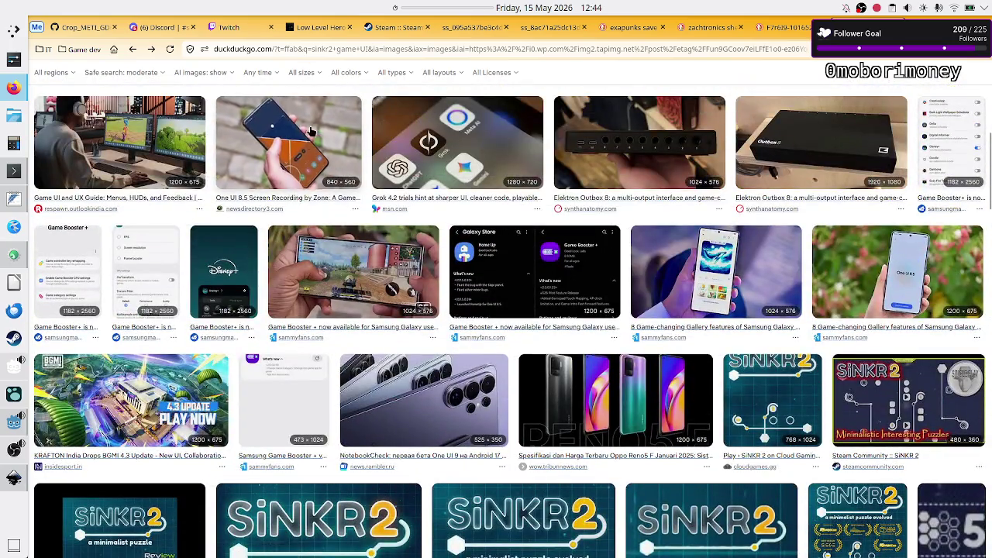
pyautogui.scroll(5, 264, 96)
pyautogui.click(260, 76)
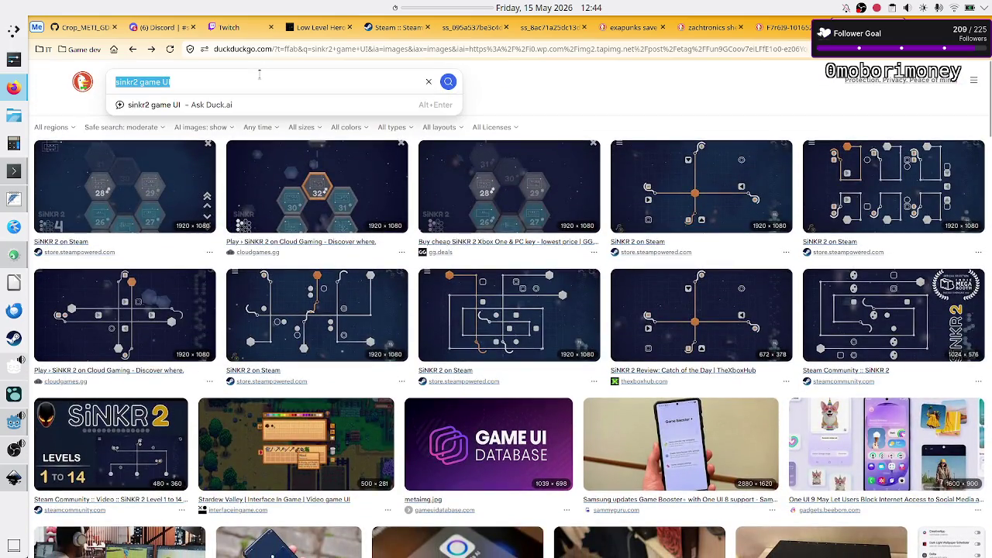
pyautogui.press('BackSpace')
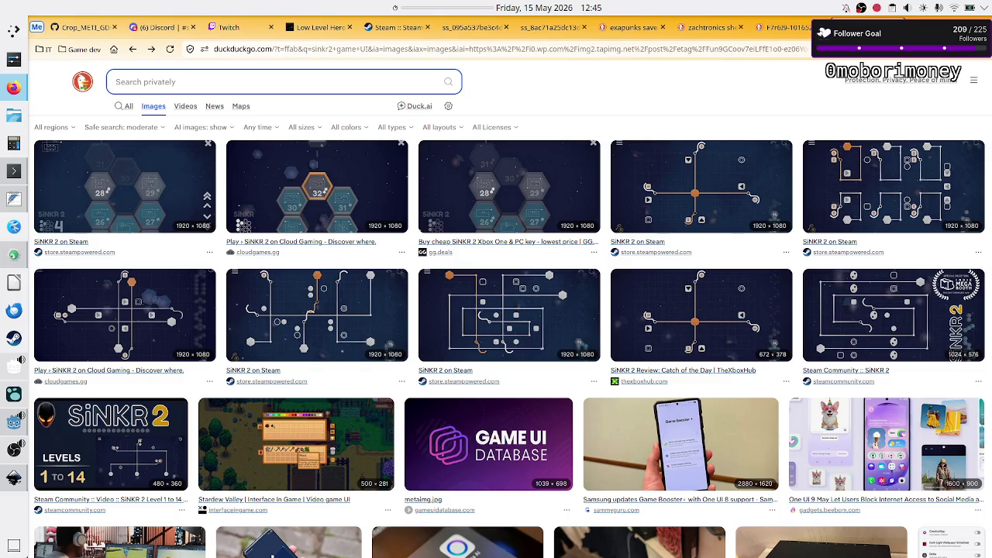
# Run an image search for '7 billion humans game UI'.
pyautogui.write('7')
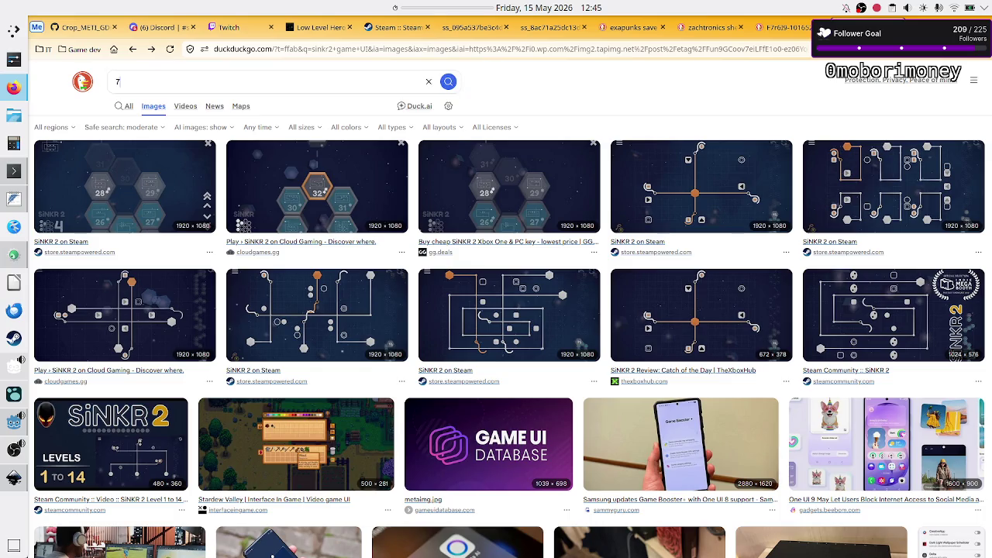
pyautogui.write(' bio')
pyautogui.write('l')
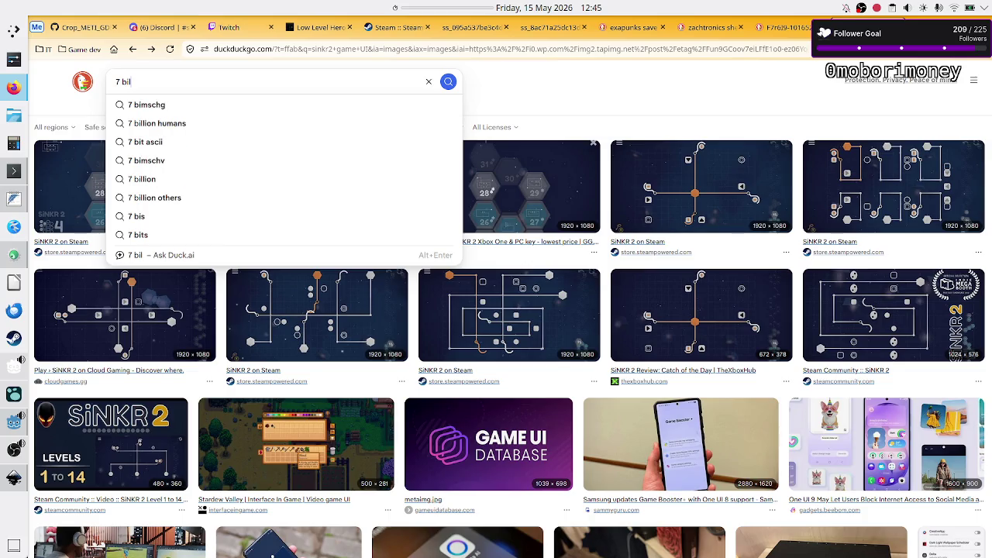
pyautogui.write('lions')
pyautogui.press('Down')
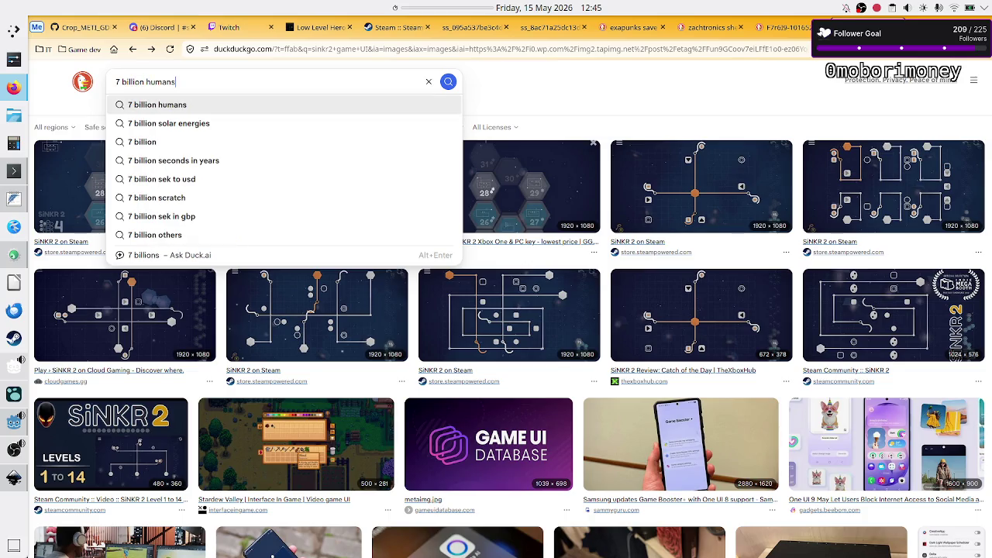
pyautogui.write(' game ')
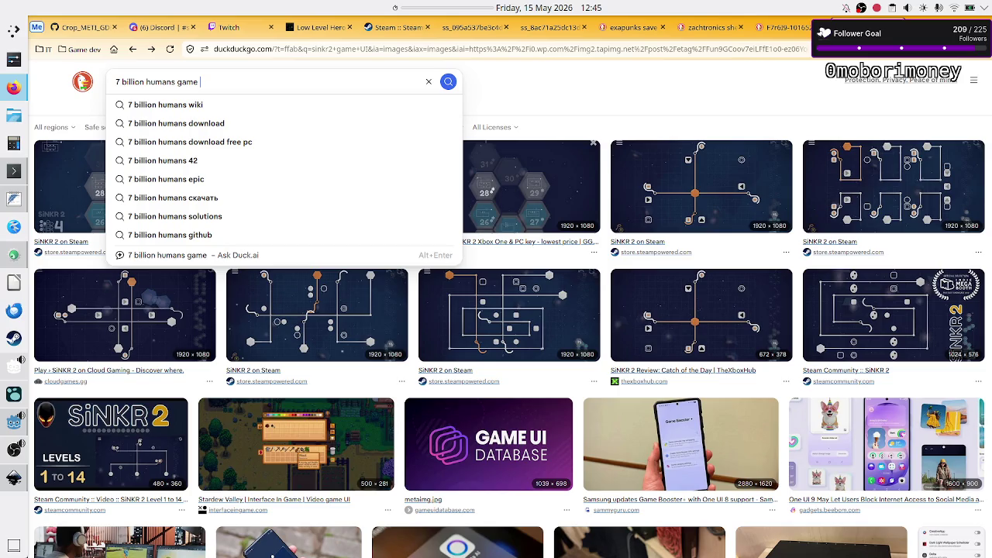
pyautogui.write('UI')
pyautogui.press('Return')
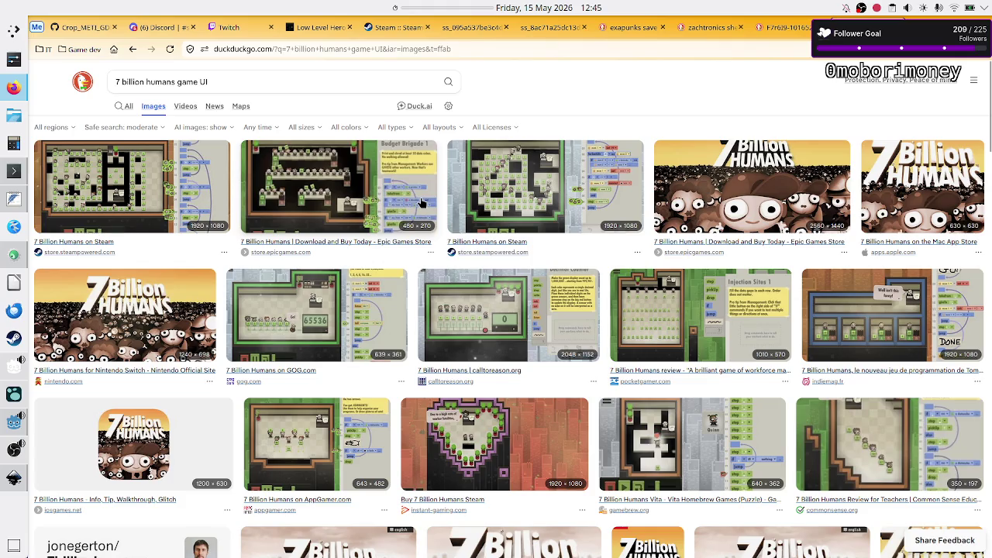
# Scroll to the end of the results and preview the Epic Games Store level-select image.
pyautogui.scroll(-1, 468, 265)
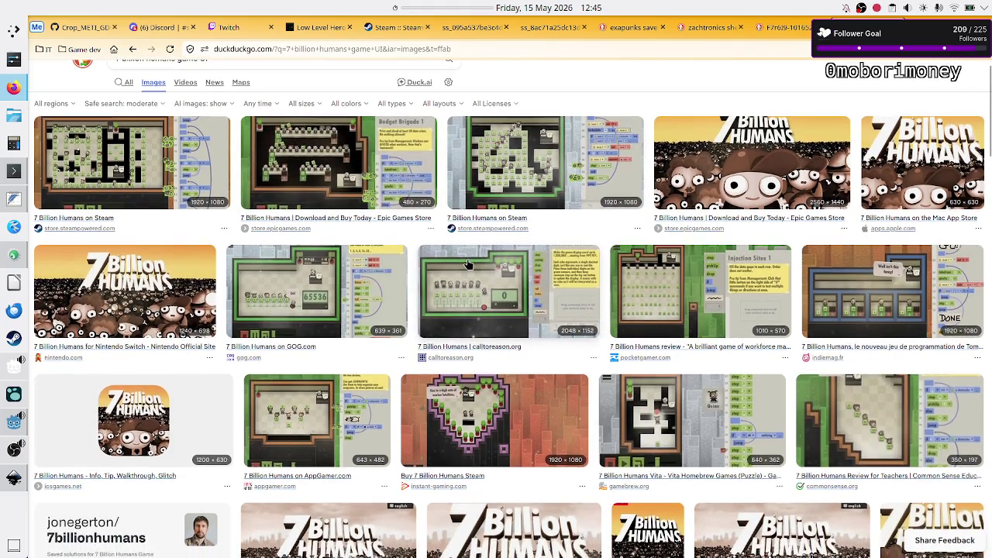
pyautogui.scroll(-2, 467, 265)
pyautogui.scroll(-2, 525, 294)
pyautogui.scroll(-2, 525, 295)
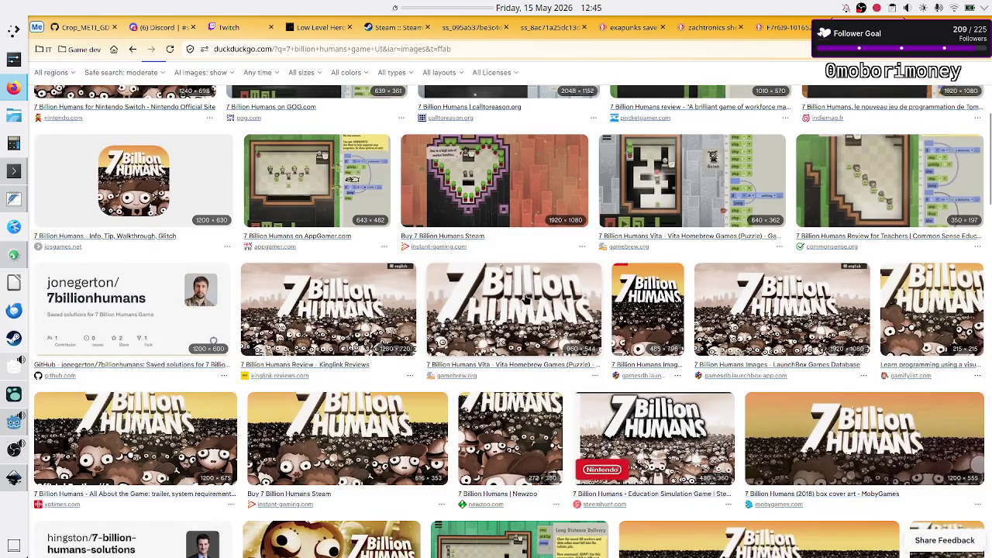
pyautogui.scroll(-1, 525, 300)
pyautogui.scroll(-1, 525, 300)
pyautogui.scroll(-3, 525, 300)
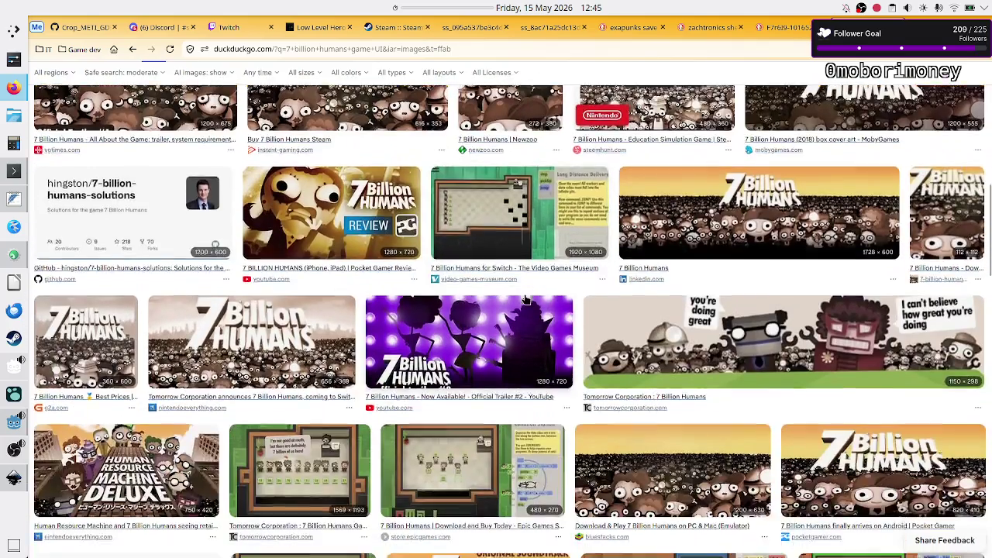
pyautogui.scroll(-1, 525, 299)
pyautogui.scroll(-2, 525, 298)
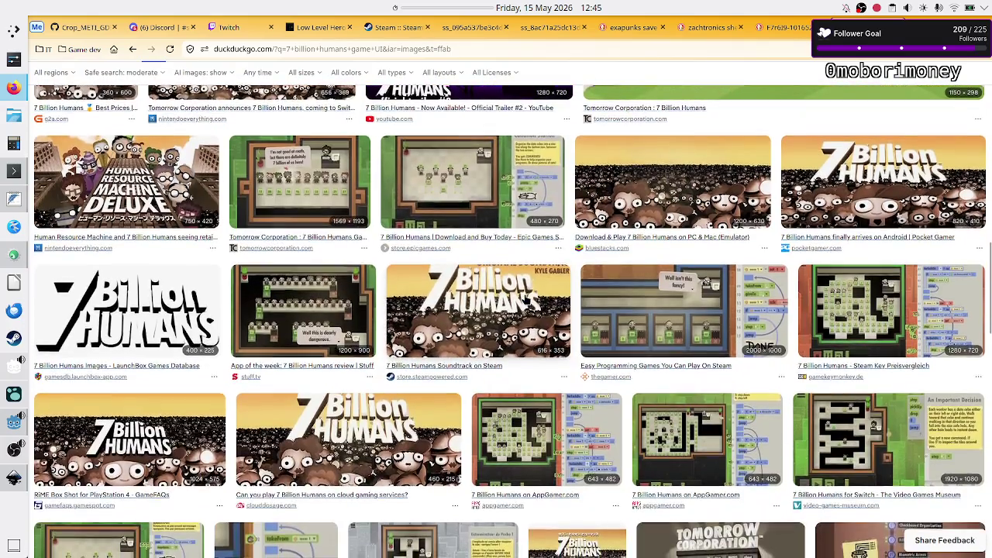
pyautogui.scroll(-2, 525, 300)
pyautogui.scroll(-3, 525, 301)
pyautogui.scroll(-2, 525, 300)
pyautogui.scroll(-1, 524, 300)
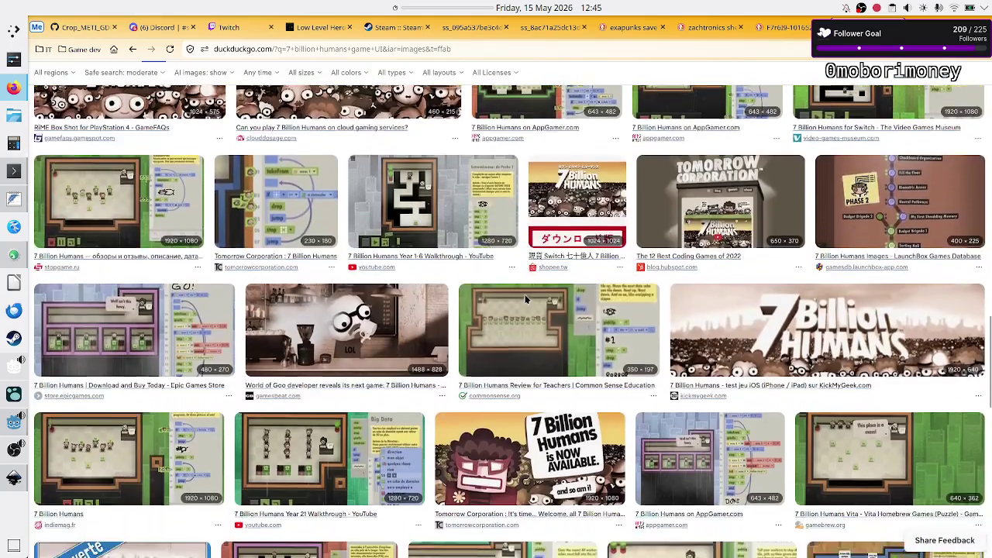
pyautogui.scroll(-2, 525, 300)
pyautogui.scroll(-1, 524, 300)
pyautogui.scroll(-2, 525, 301)
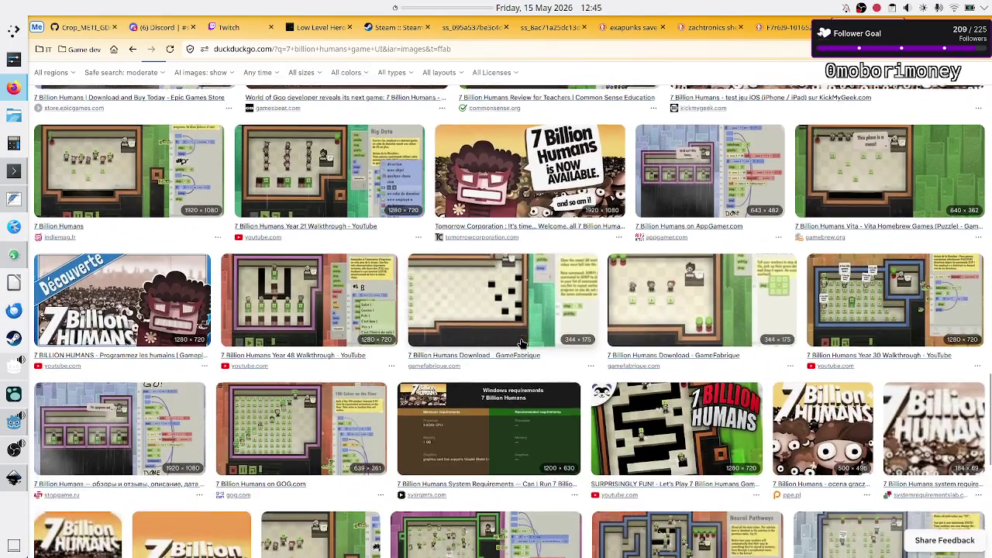
pyautogui.scroll(-1, 522, 345)
pyautogui.scroll(-1, 522, 344)
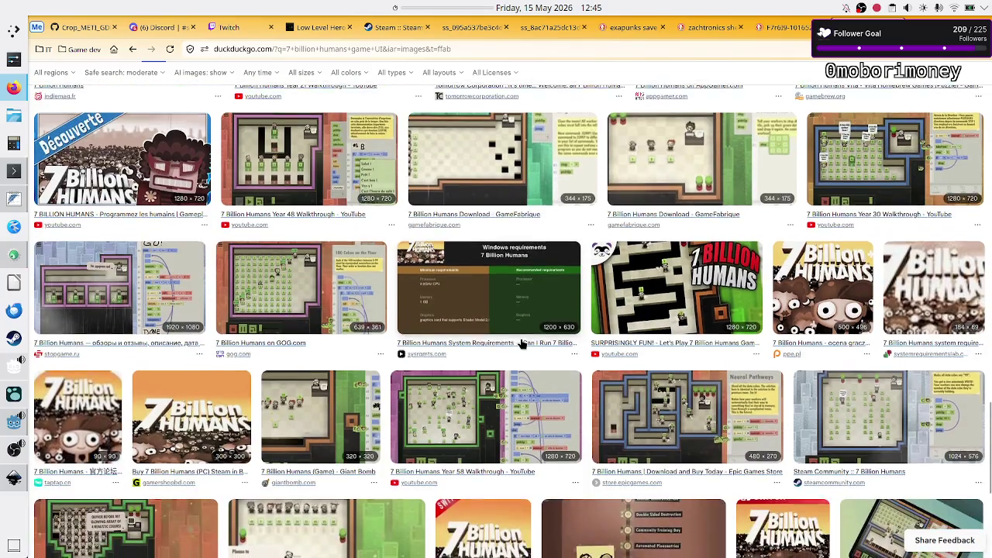
pyautogui.scroll(-3, 521, 345)
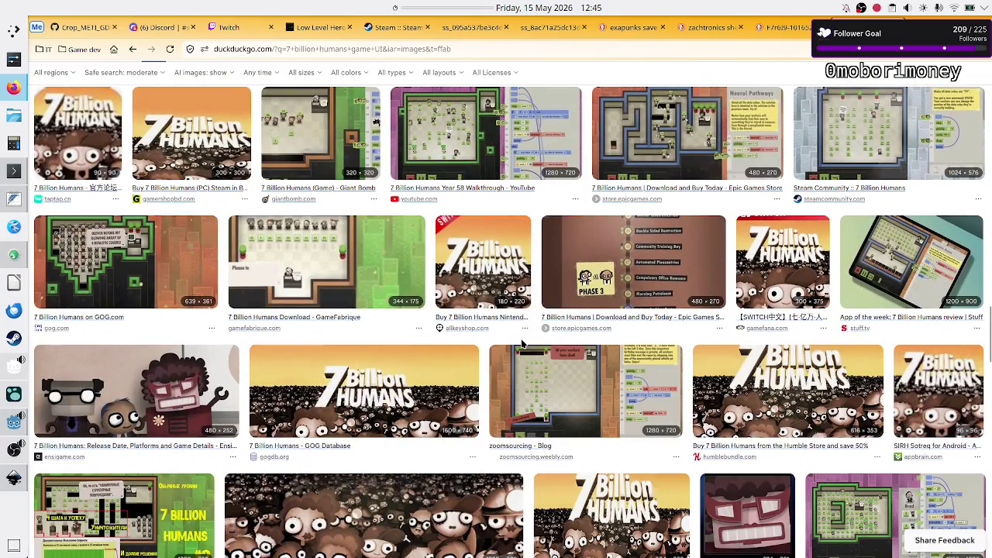
pyautogui.click(666, 263)
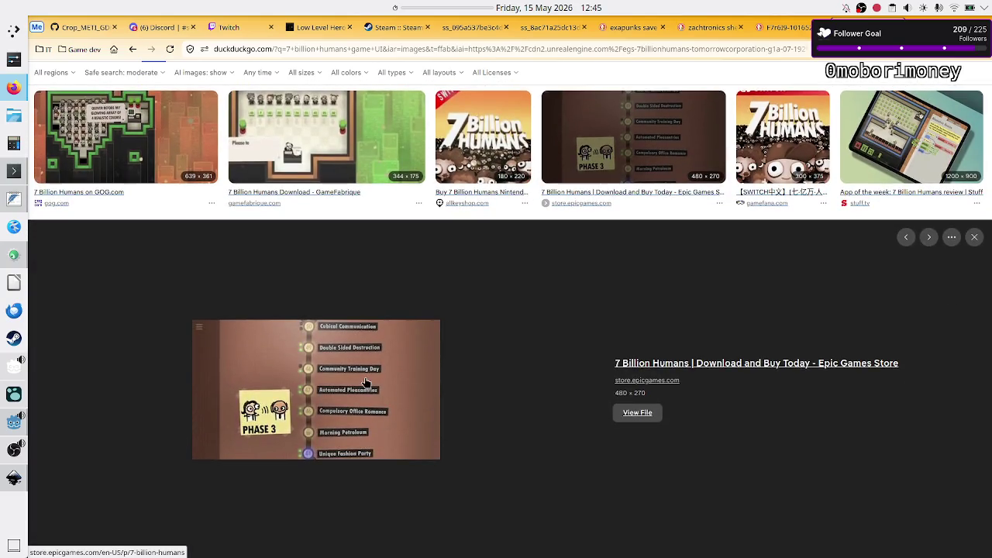
# Open the preview's store page from its context menu, then close it again.
pyautogui.rightClick(374, 385)
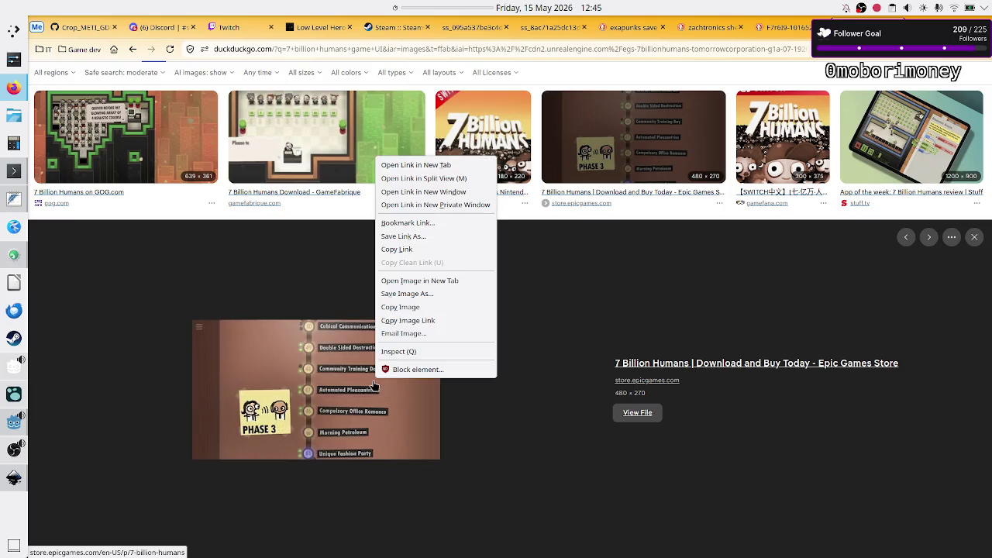
pyautogui.click(443, 166)
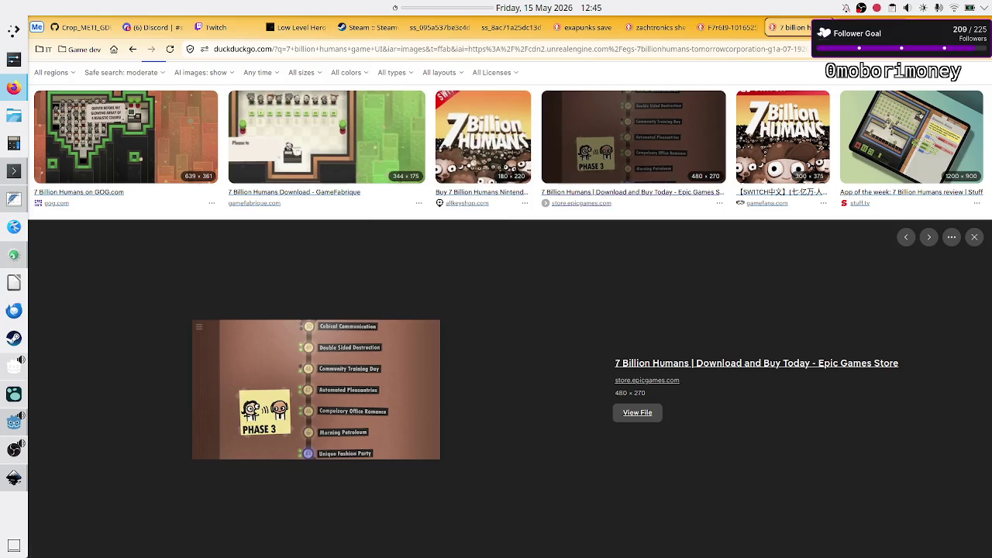
pyautogui.hotkey('ctrl', 'w')
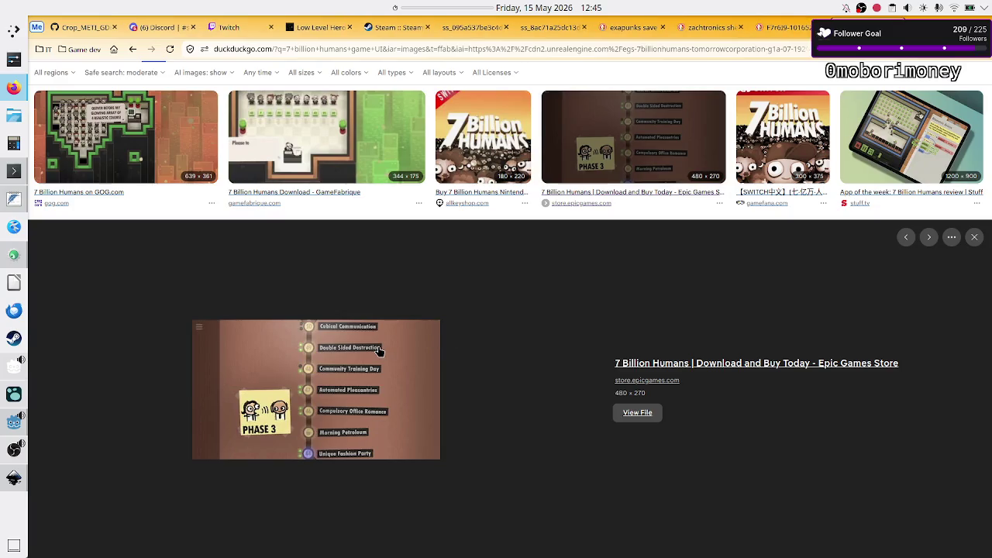
# View the 7 Billion Humans level-select image full size in a new tab, then go back.
pyautogui.rightClick(379, 348)
pyautogui.click(430, 247)
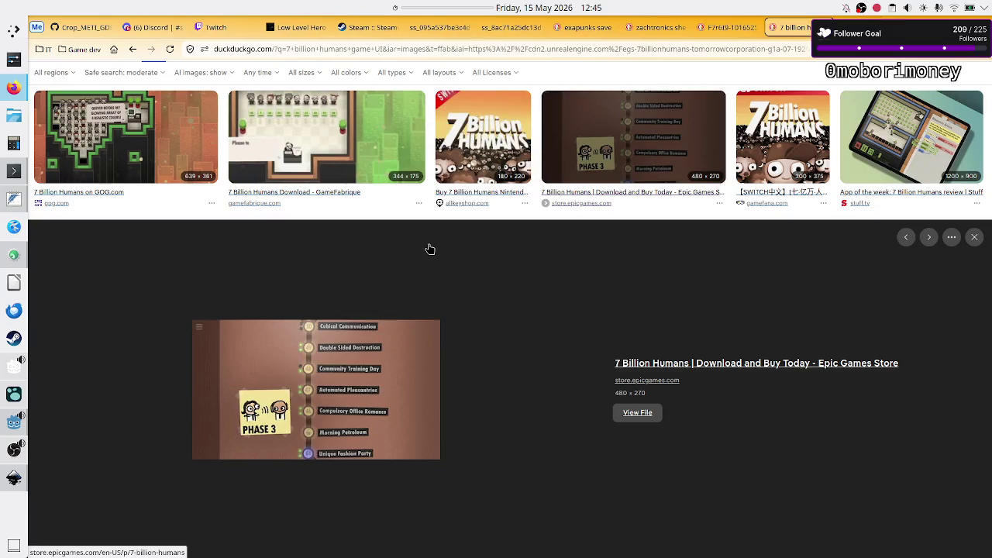
pyautogui.hotkey('ctrl', 'Tab')
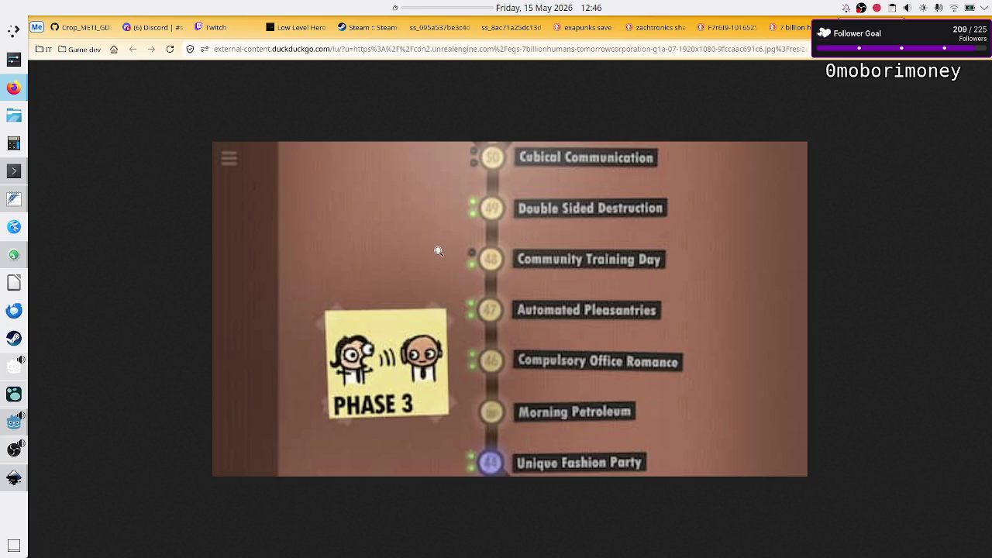
pyautogui.click(507, 470)
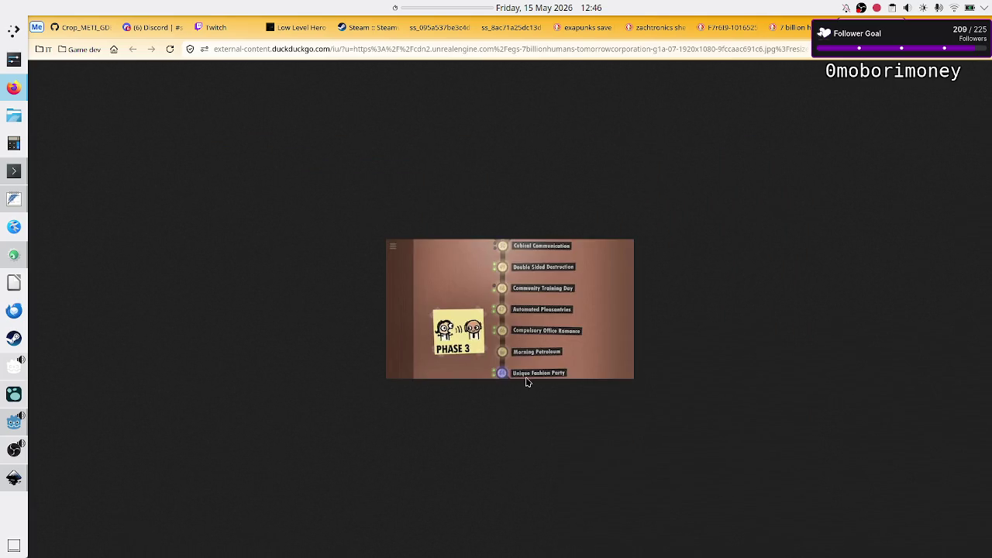
pyautogui.click(523, 345)
pyautogui.scroll(-3, 523, 343)
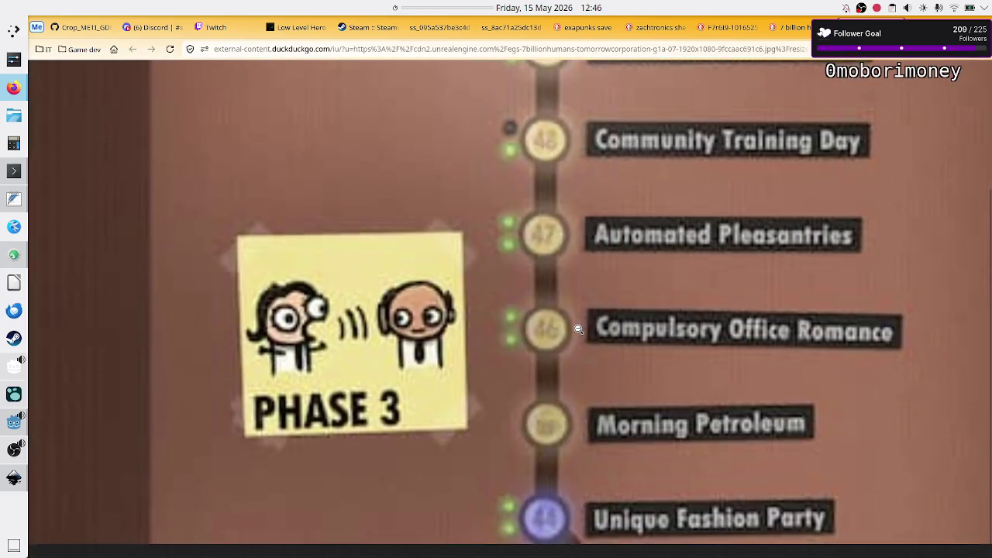
pyautogui.scroll(1, 593, 485)
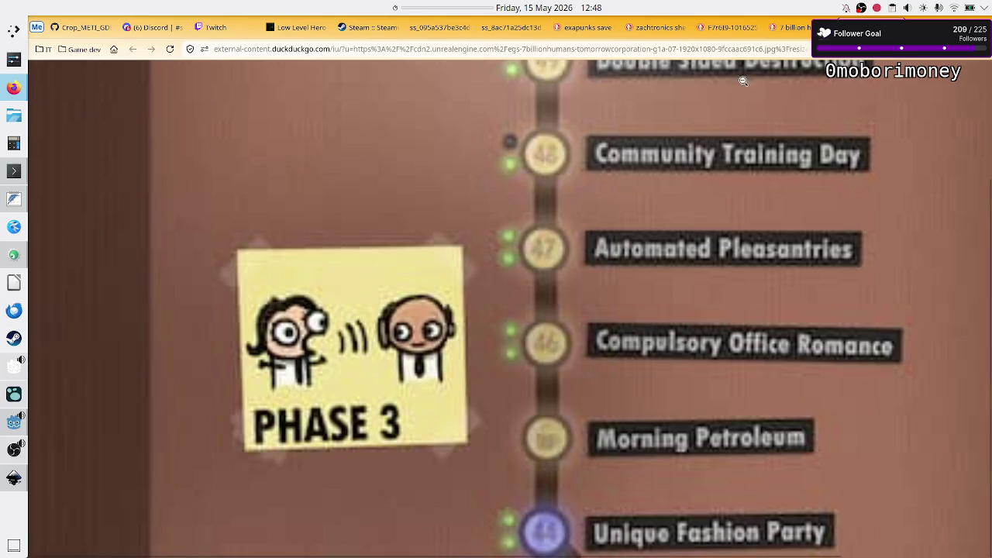
pyautogui.hotkey('alt', 'Left')
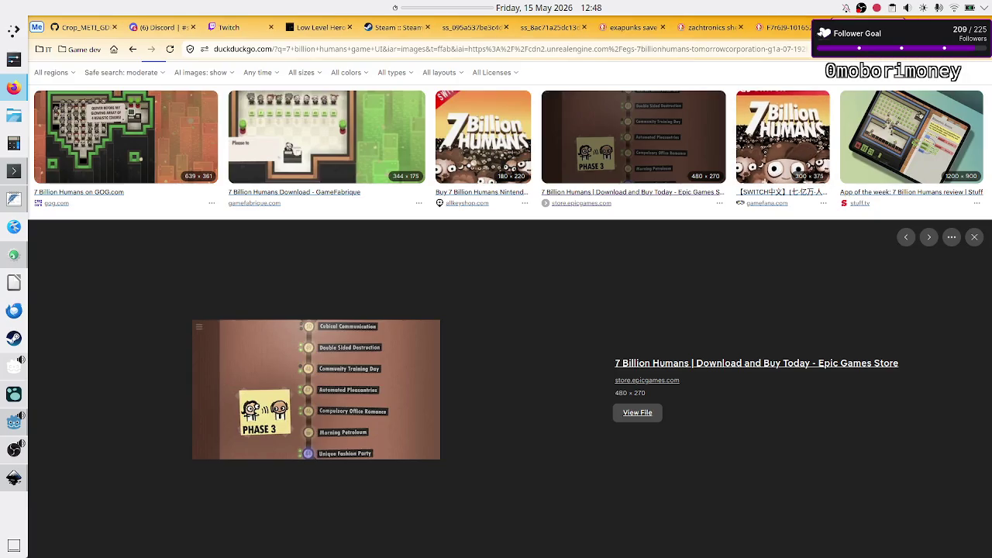
# Move via the TIS-100 Steam screenshot tab to the 'exapunks save UI' results, then go to Inkscape.
pyautogui.hotkey('alt', 'Right')
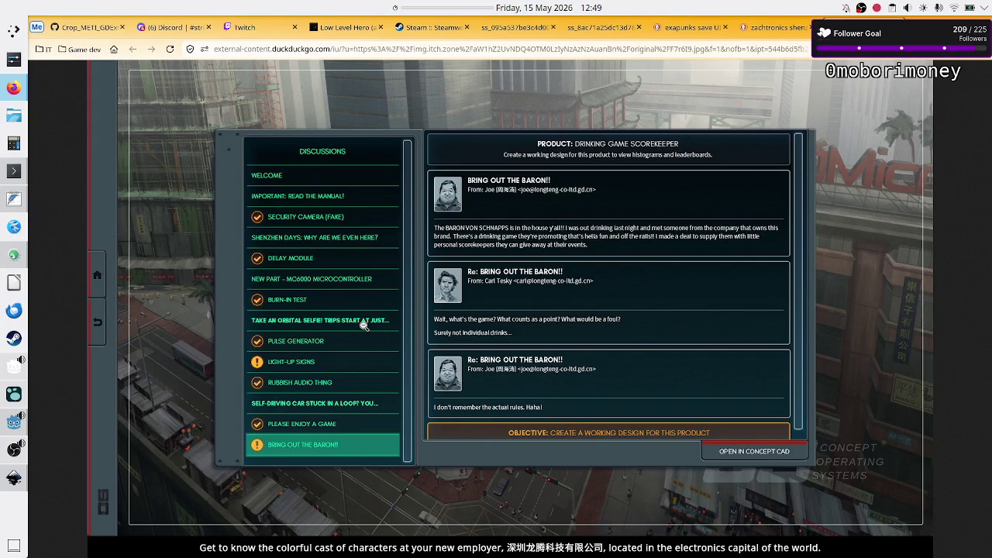
pyautogui.click(595, 24)
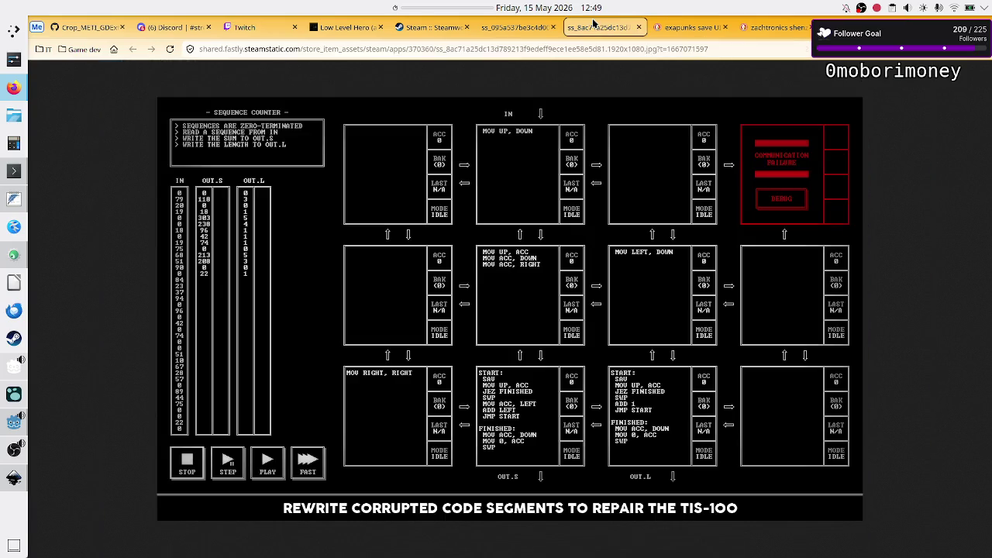
pyautogui.click(687, 29)
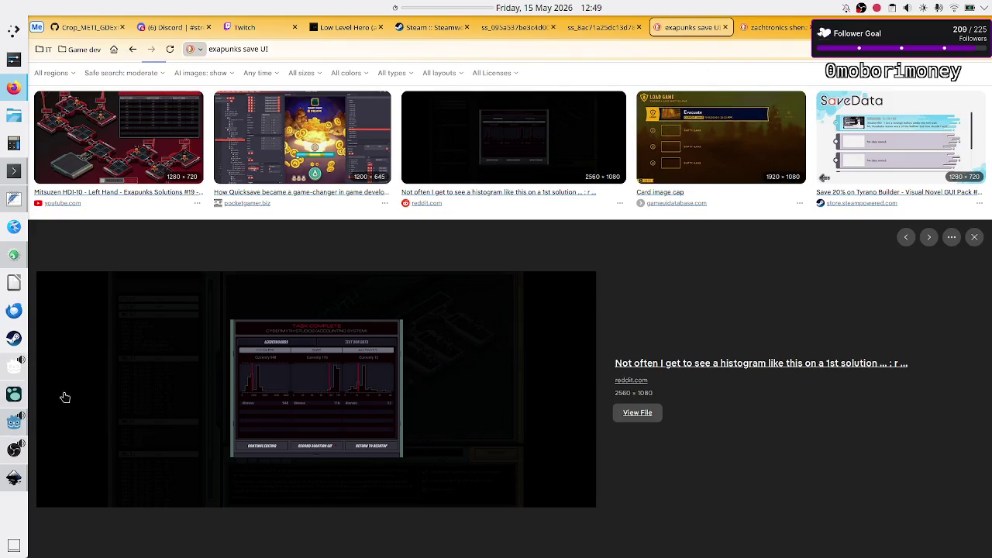
pyautogui.click(12, 488)
# Undo the two stray edits so the yellow squares return to the level bar.
pyautogui.scroll(-1, 303, 310)
pyautogui.scroll(3, 307, 315)
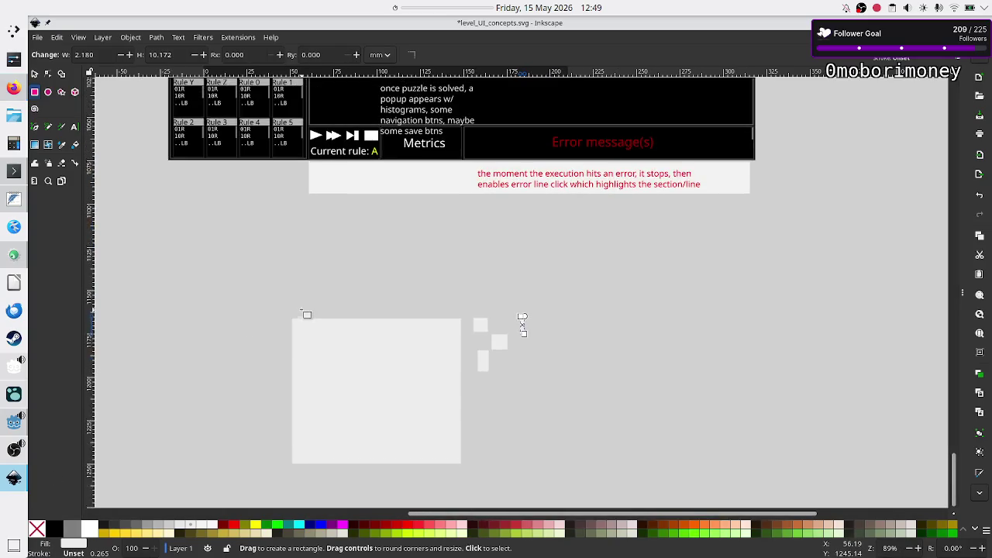
pyautogui.scroll(5, 307, 315)
pyautogui.scroll(5, 302, 313)
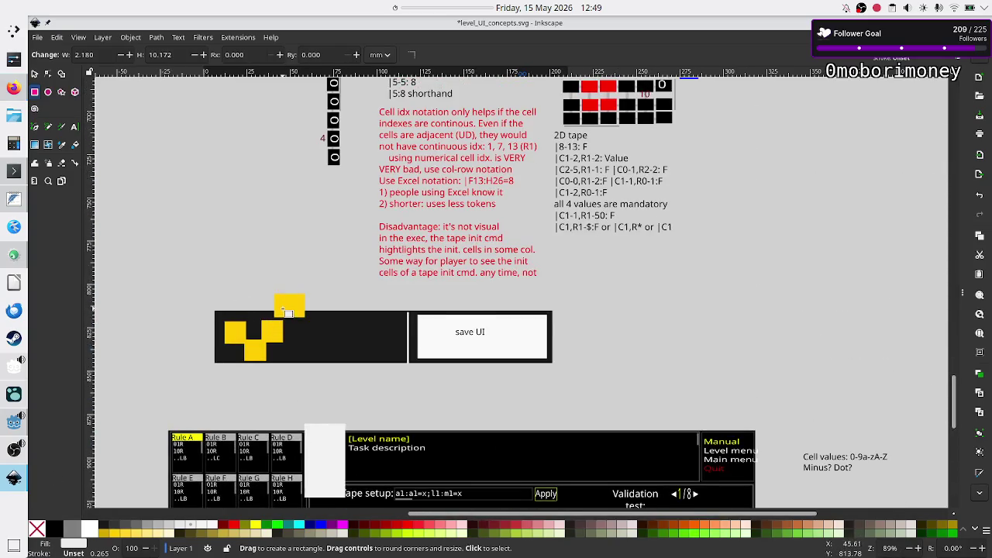
pyautogui.hotkey('ctrl', 'z')
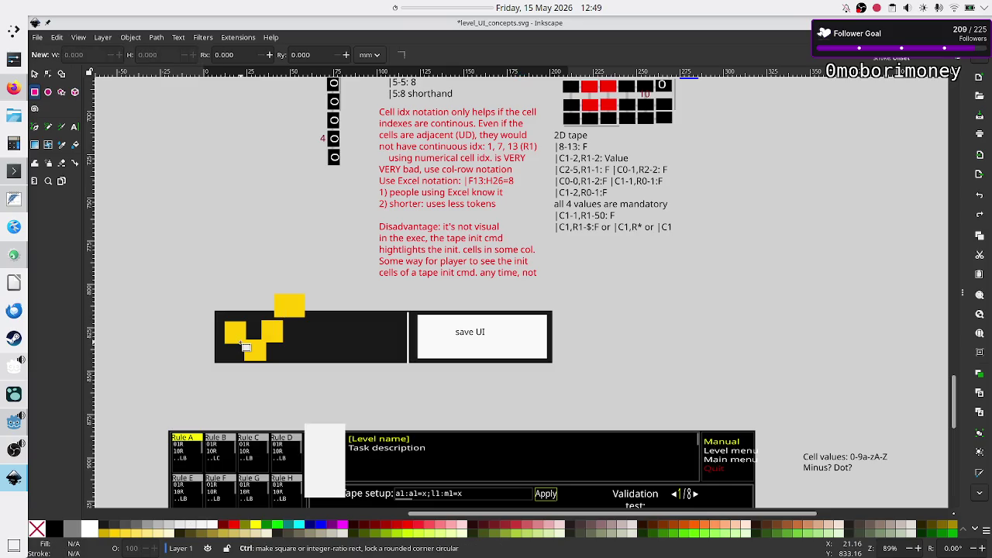
pyautogui.hotkey('ctrl', 'z')
pyautogui.hotkey('ctrl', 'z')
pyautogui.hotkey('ctrl', 'z')
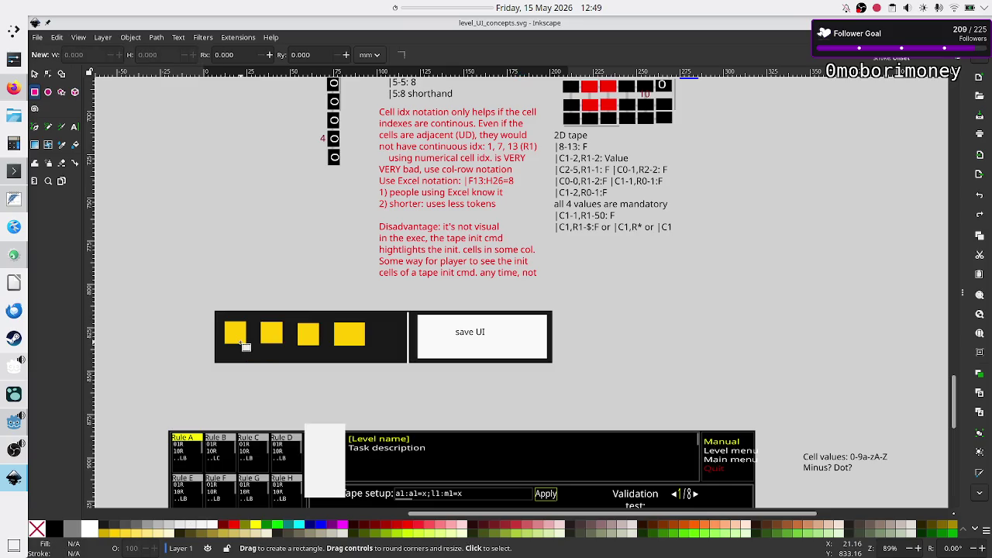
# Check each of the four yellow squares' positions in the bar, then deselect them.
pyautogui.click(34, 75)
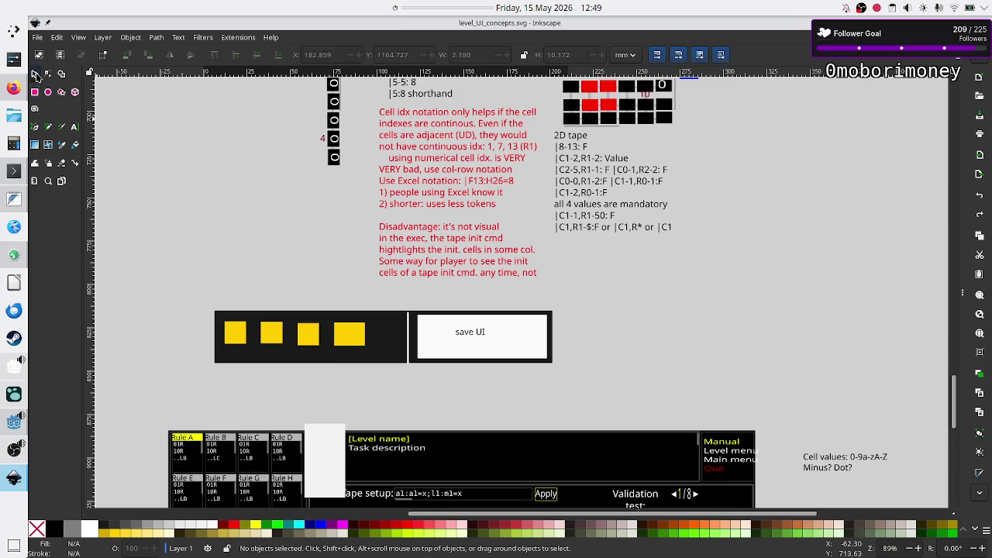
pyautogui.moveTo(188, 307); pyautogui.dragTo(390, 378)
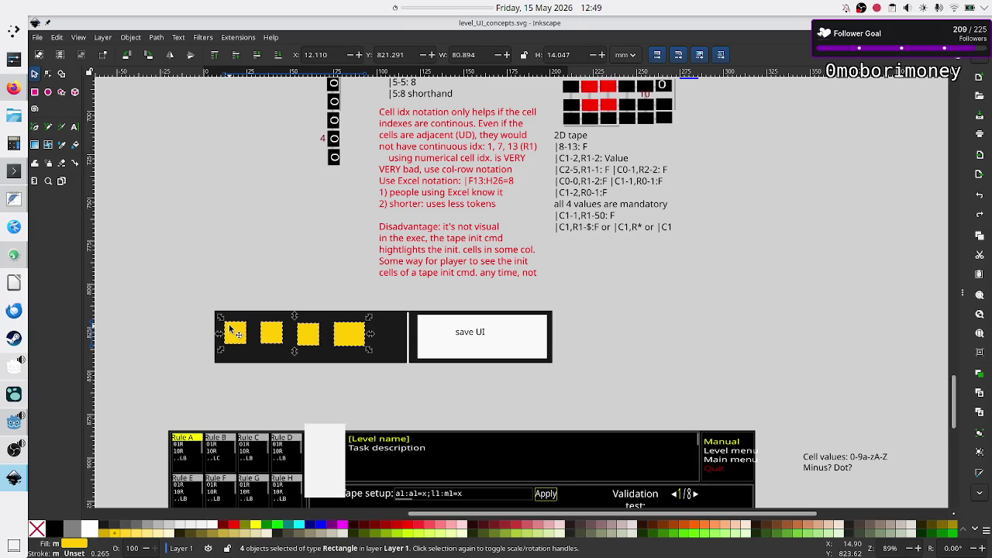
pyautogui.click(194, 281)
pyautogui.click(240, 340)
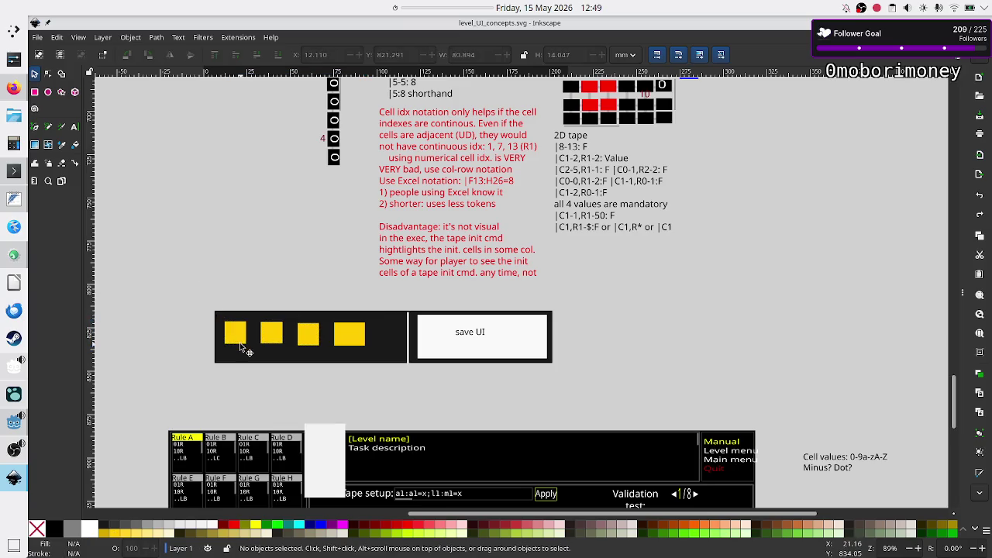
pyautogui.click(280, 334)
pyautogui.click(318, 347)
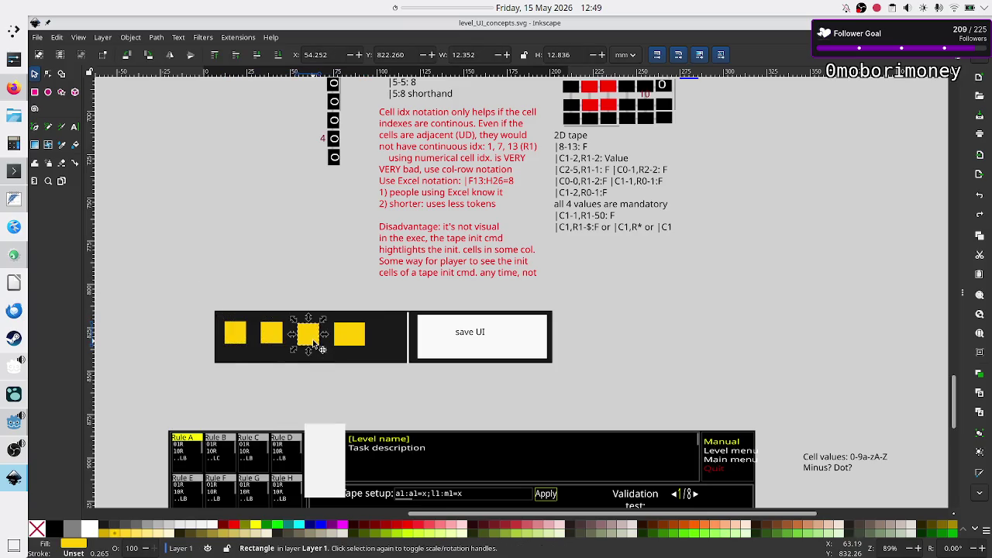
pyautogui.click(362, 346)
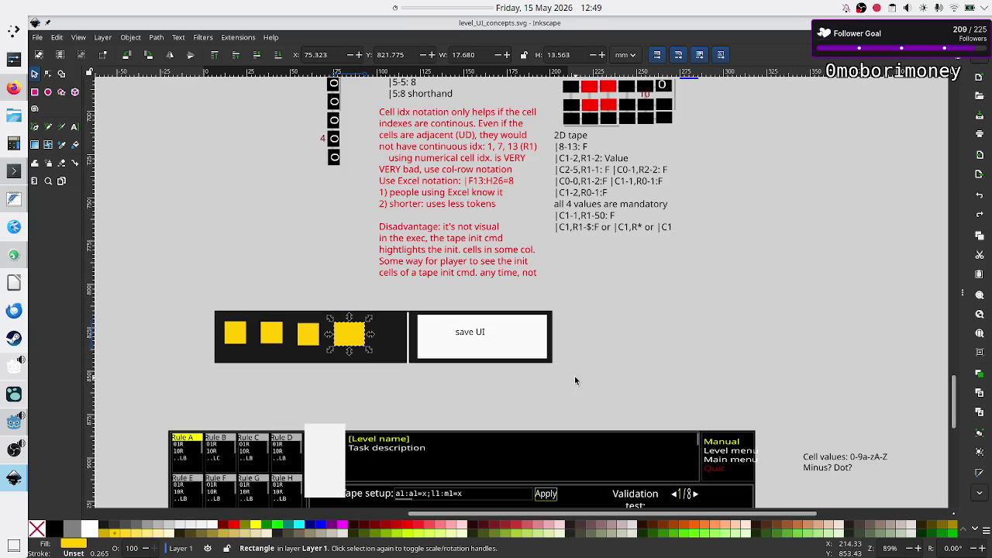
pyautogui.press('Escape')
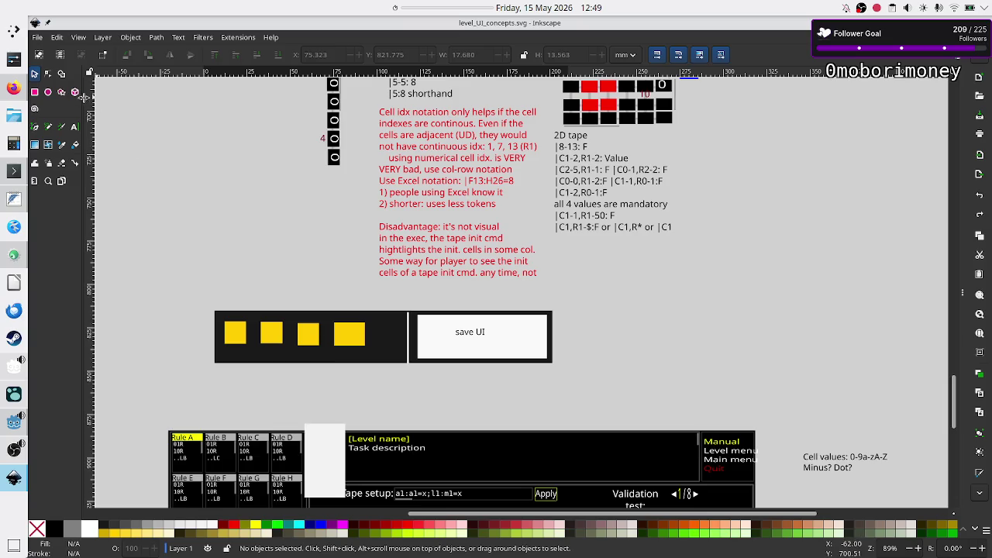
pyautogui.click(75, 129)
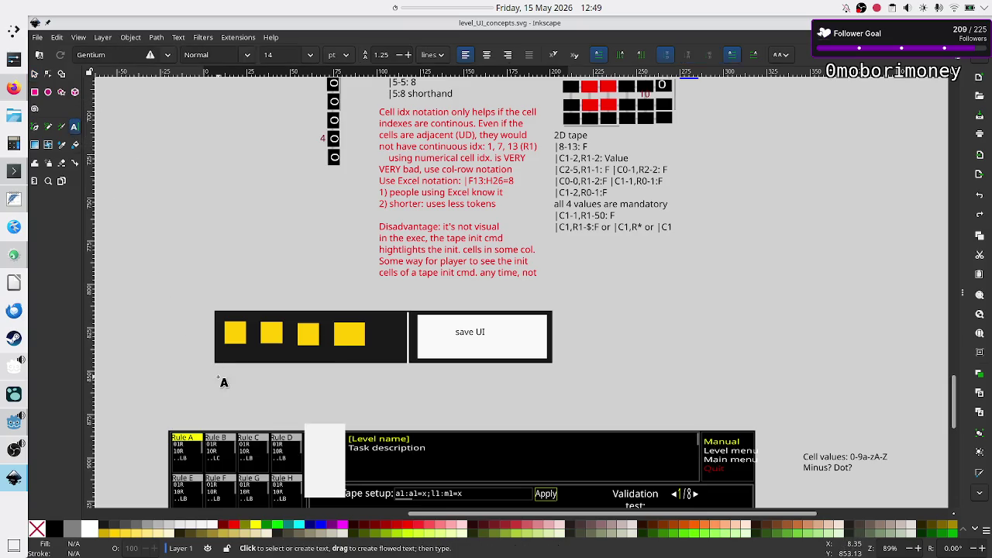
# Draw a text frame under the level bar, start the note and colour it navy.
pyautogui.moveTo(220, 367); pyautogui.dragTo(404, 398)
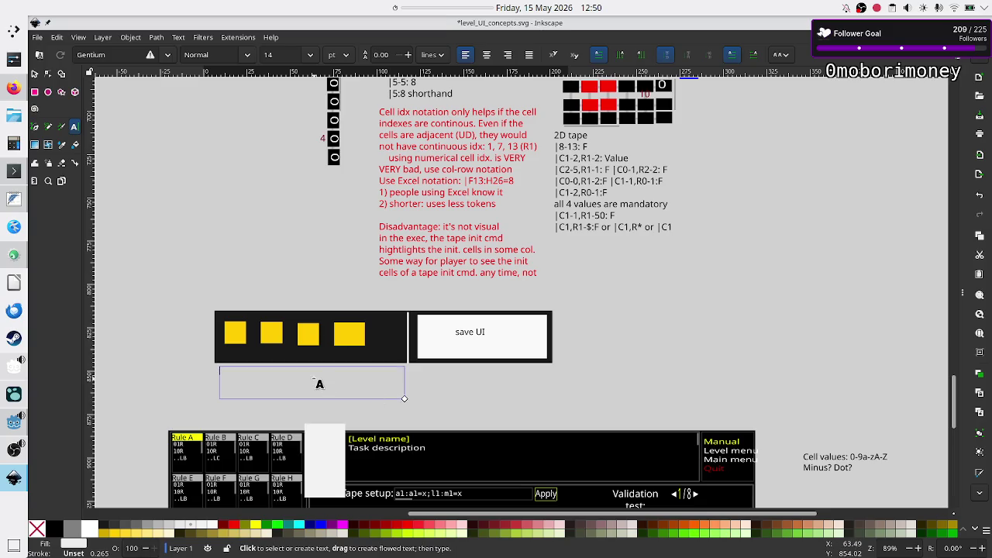
pyautogui.write('Tape init')
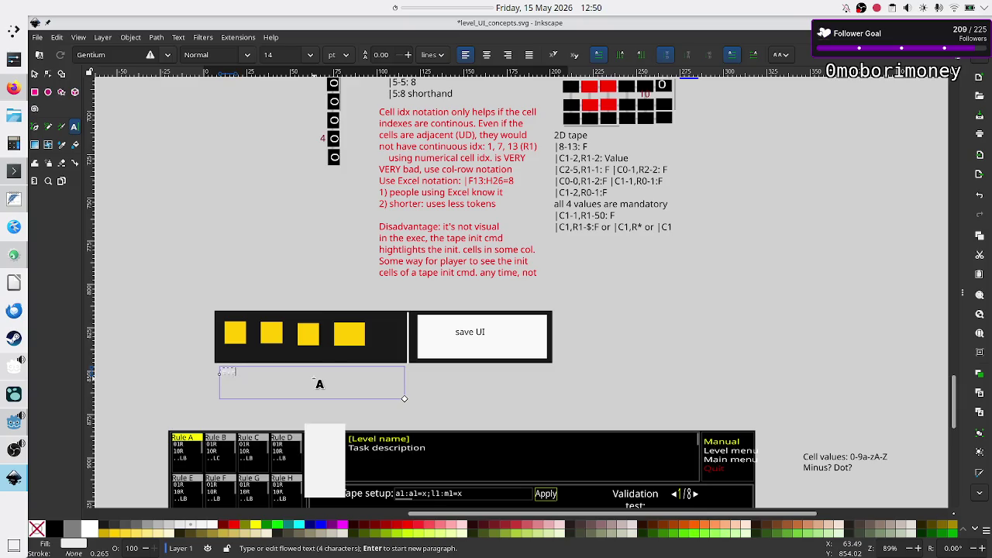
pyautogui.hotkey('ctrl', 'a')
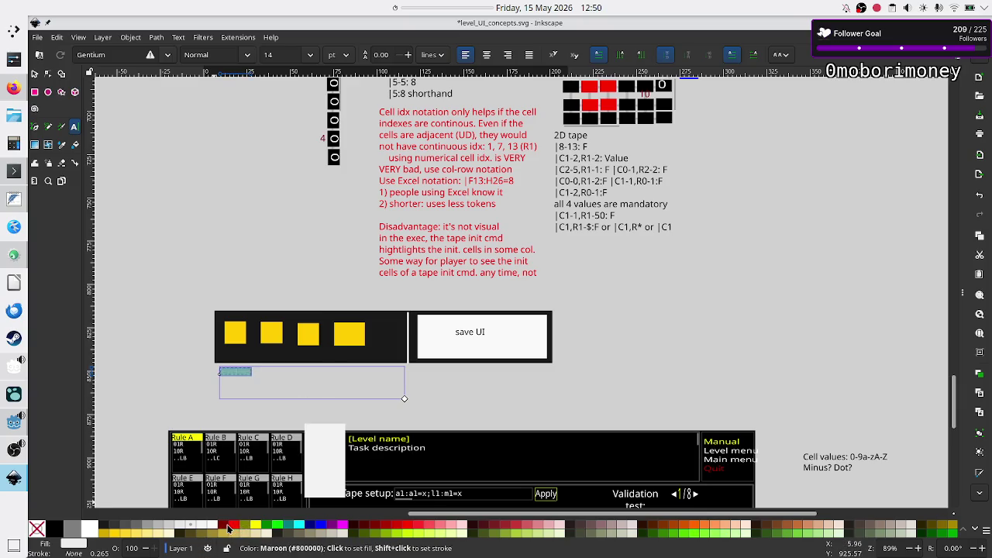
pyautogui.click(314, 530)
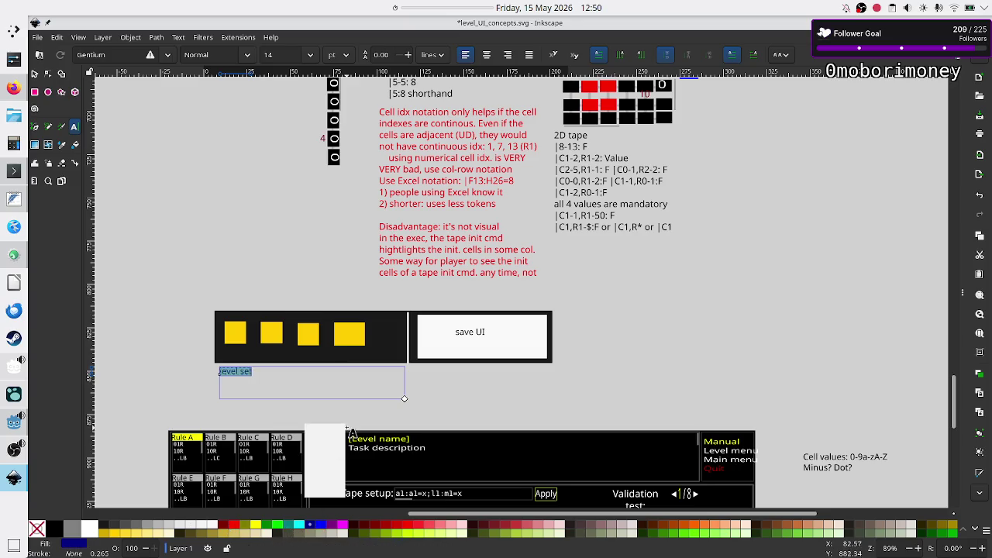
pyautogui.click(247, 371)
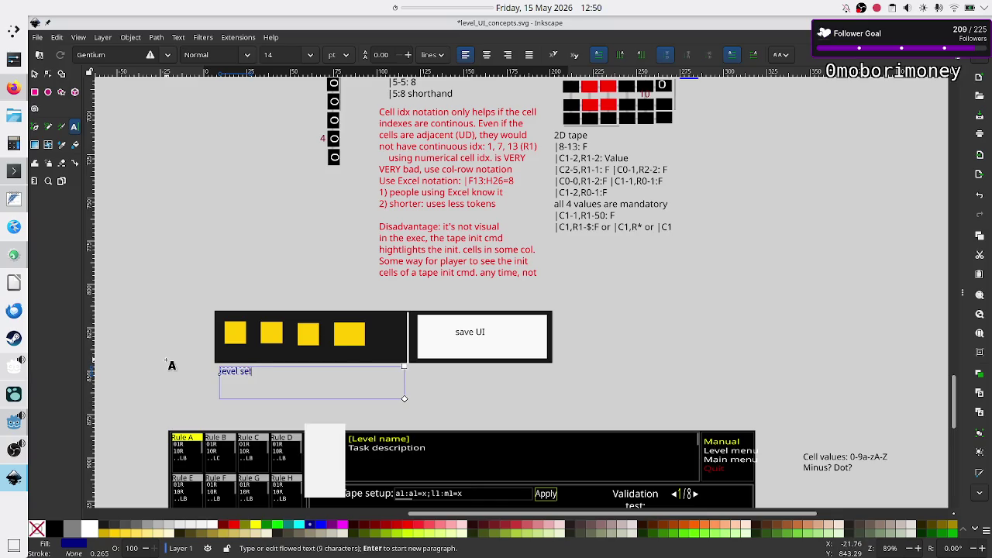
# Continue the note: 'UI can be: emails, tree, grouped in categories, but NOT THIS PLAIN UI ABOVE!!'.
pyautogui.write('ectionUI')
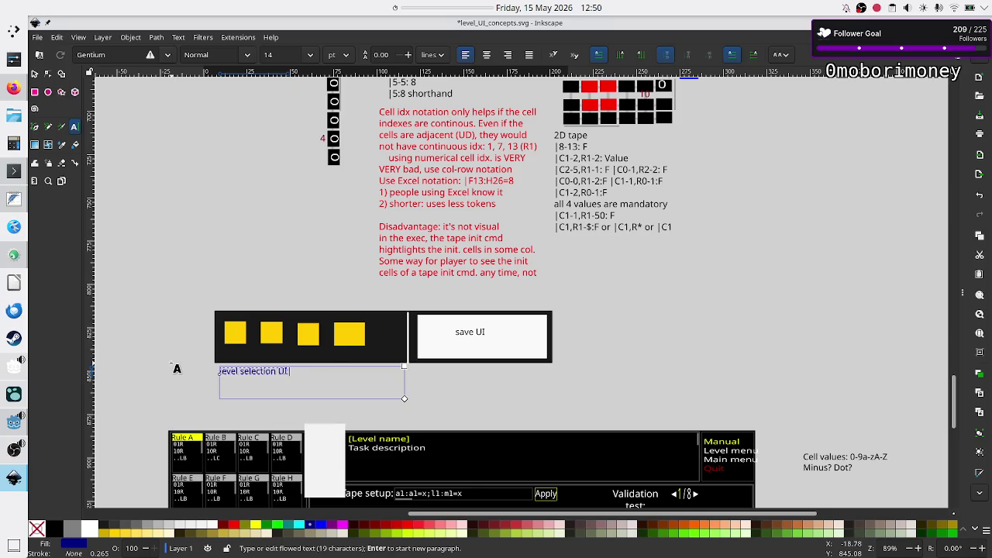
pyautogui.write(' can be')
pyautogui.write('::')
pyautogui.write(' emails.')
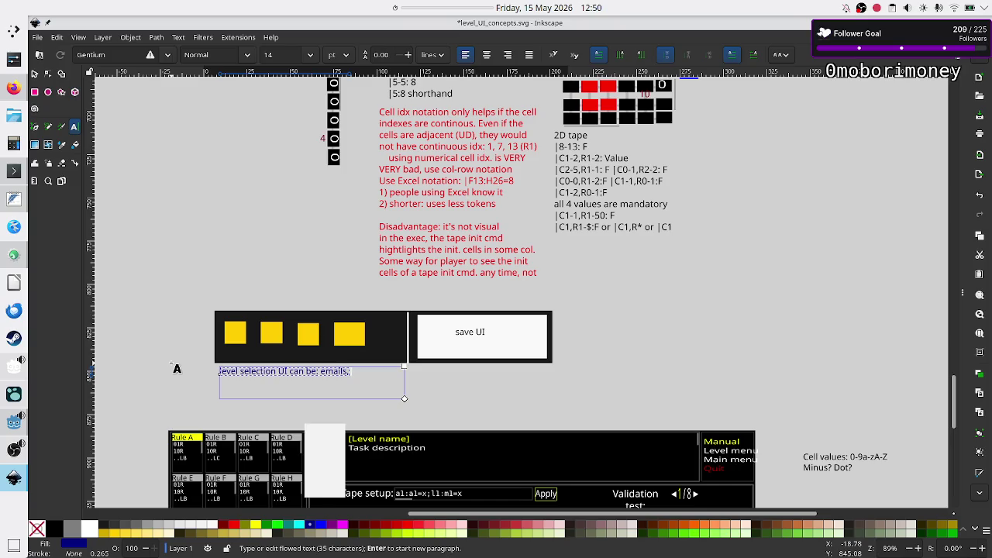
pyautogui.write(' tree.')
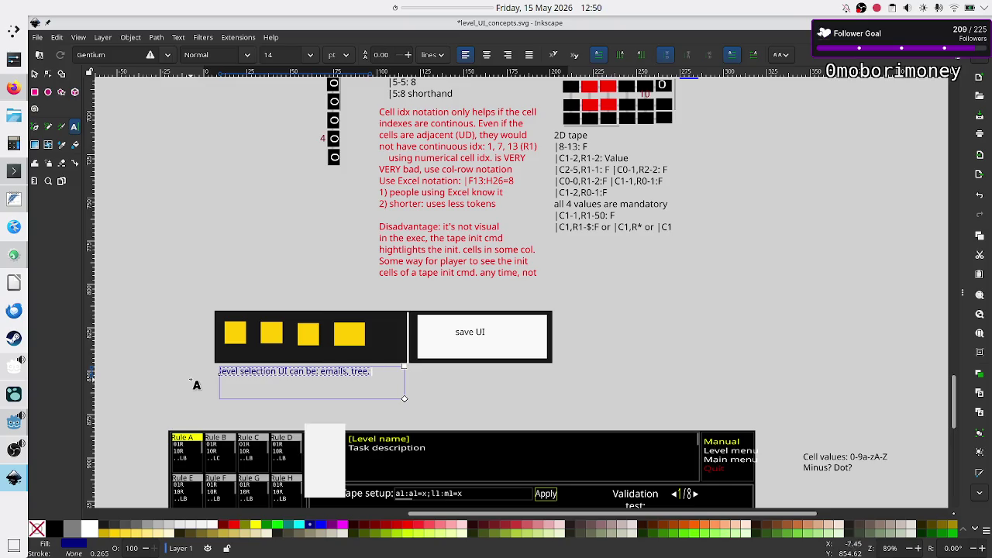
pyautogui.press('BackSpace')
pyautogui.write(', gr')
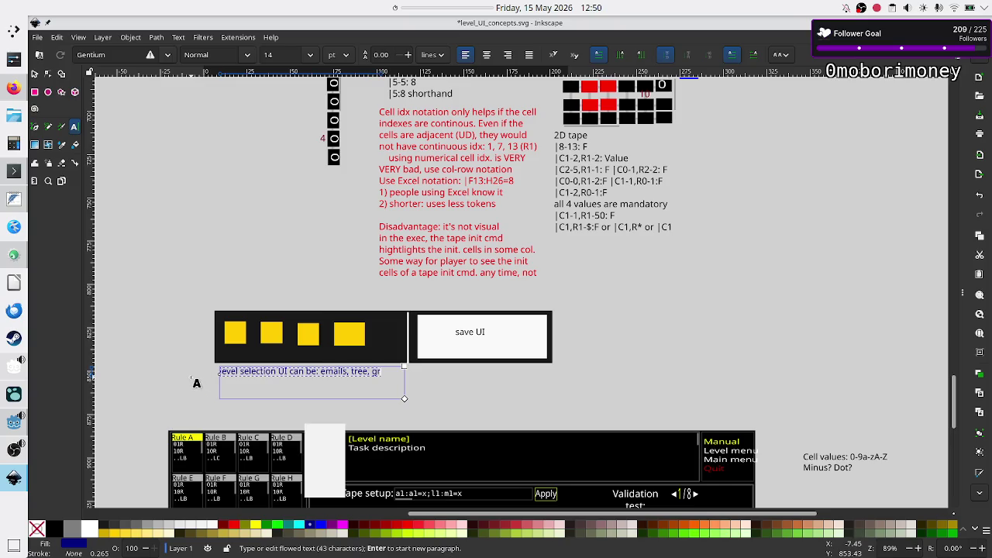
pyautogui.write('oup')
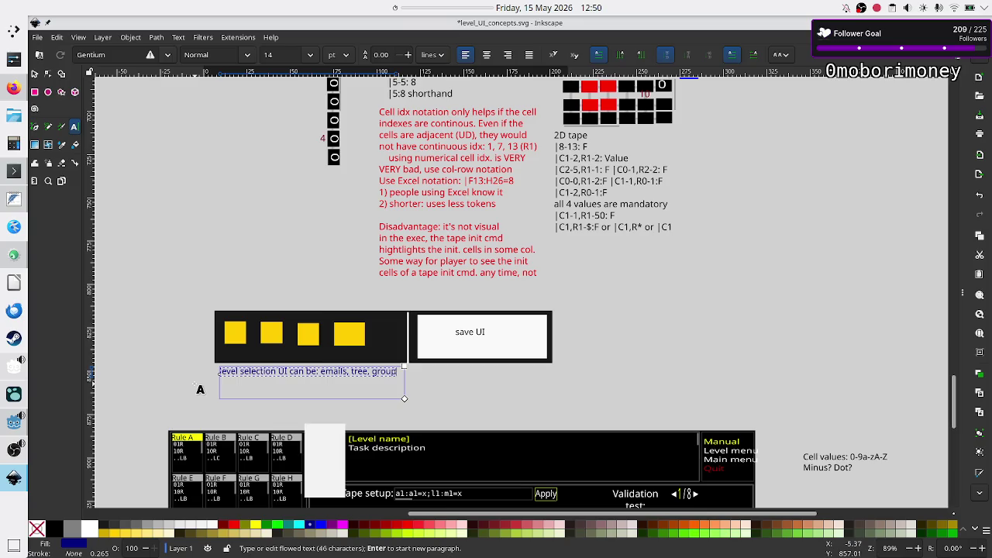
pyautogui.press('BackSpace')
pyautogui.press('BackSpace')
pyautogui.press('BackSpace')
pyautogui.press('BackSpace')
pyautogui.write('gro')
pyautogui.write('uped in cat')
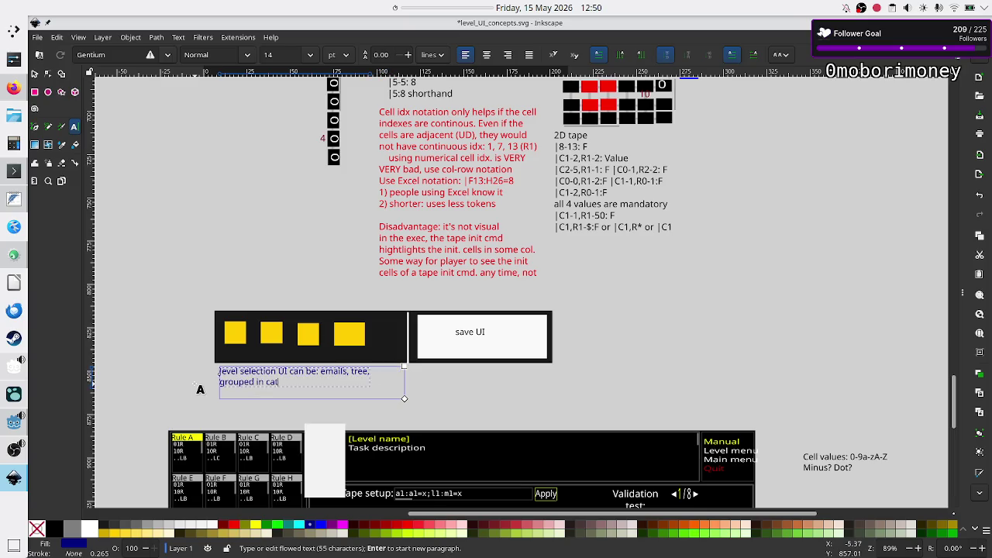
pyautogui.write('egories, ')
pyautogui.write('but NOT')
pyautogui.write(' THIS PLA')
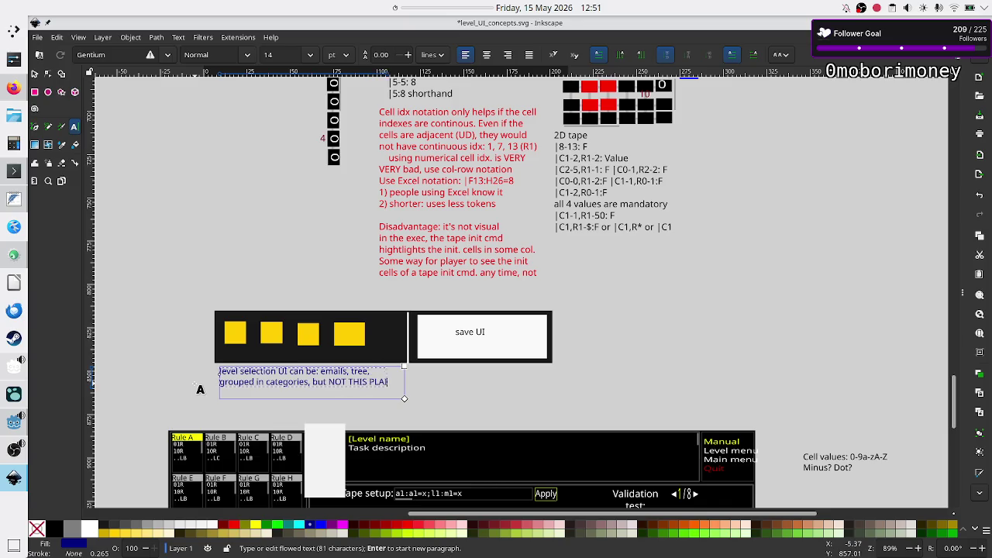
pyautogui.write('IN')
pyautogui.press('BackSpace')
pyautogui.write('UI ABO')
pyautogui.write('VE!!')
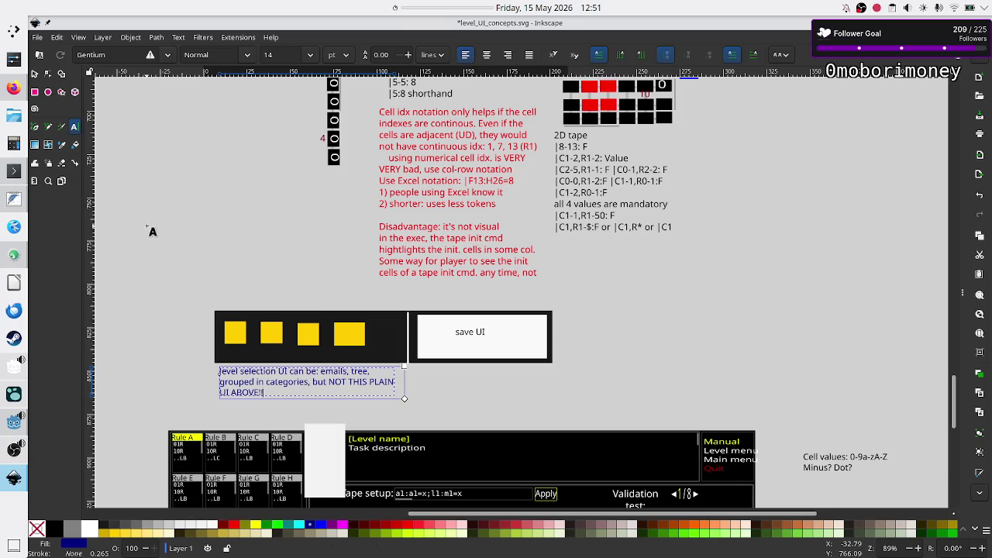
pyautogui.click(34, 76)
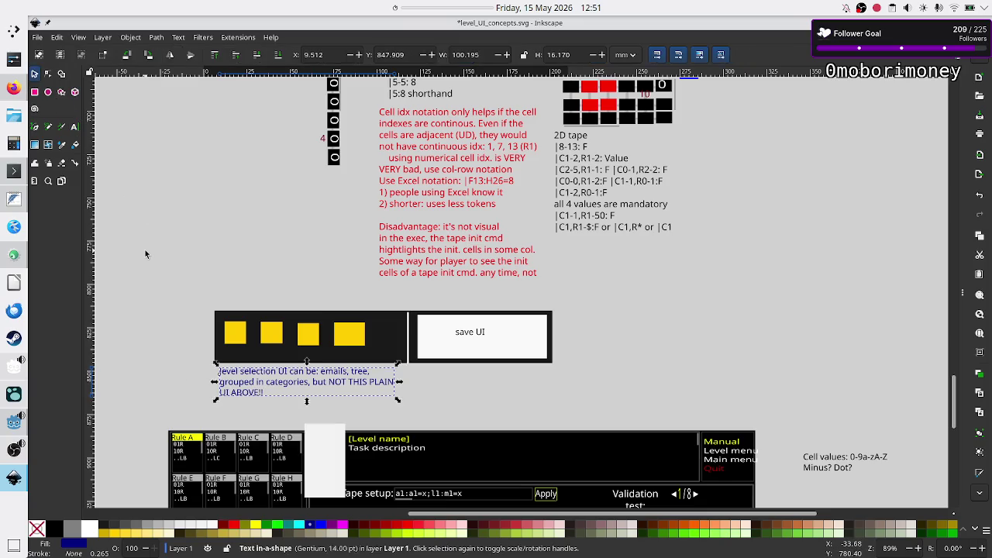
# Save level_UI_concepts.svg, then briefly select and release the save UI rectangle.
pyautogui.click(180, 352)
pyautogui.hotkey('ctrl', 's')
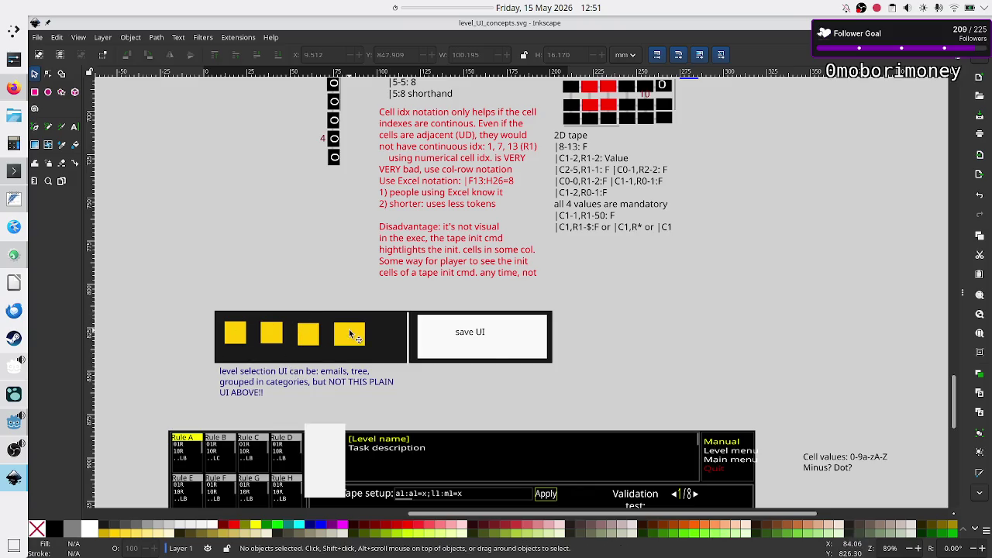
pyautogui.click(517, 334)
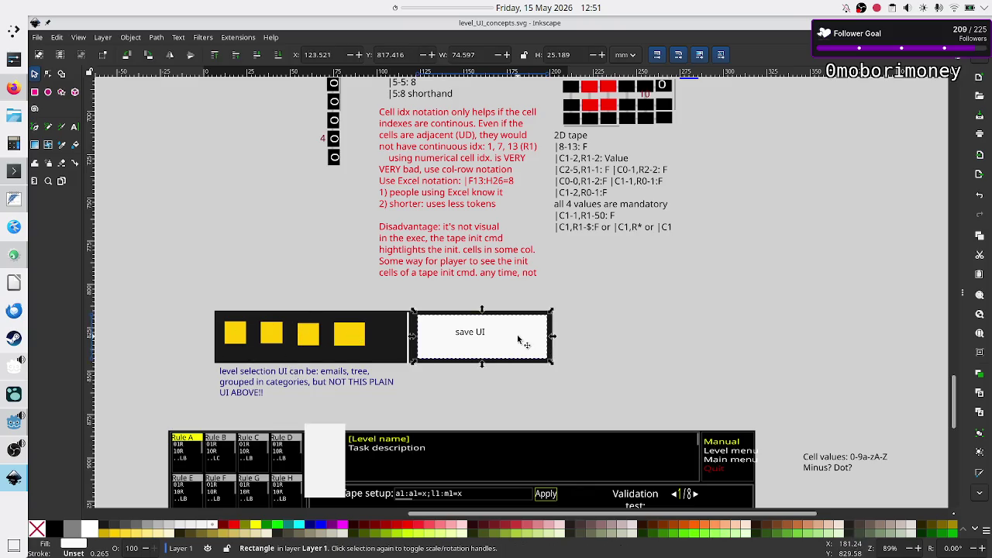
pyautogui.click(582, 389)
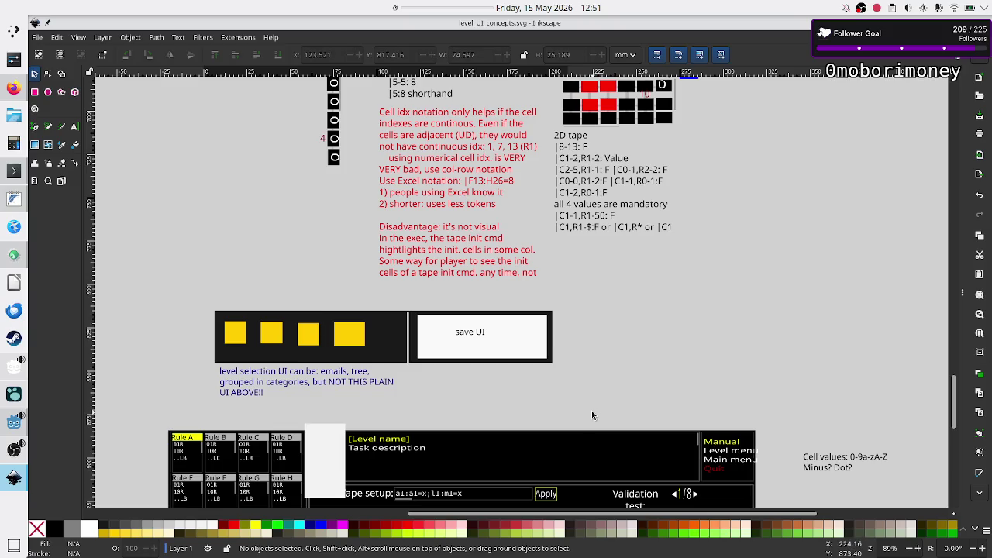
# Rubber-band select the level-select bar with its note, then the save UI box and label, to inspect them.
pyautogui.moveTo(184, 287)
pyautogui.mouseDown()
pyautogui.moveTo(413, 410)
pyautogui.moveTo(408, 418)
pyautogui.mouseUp()
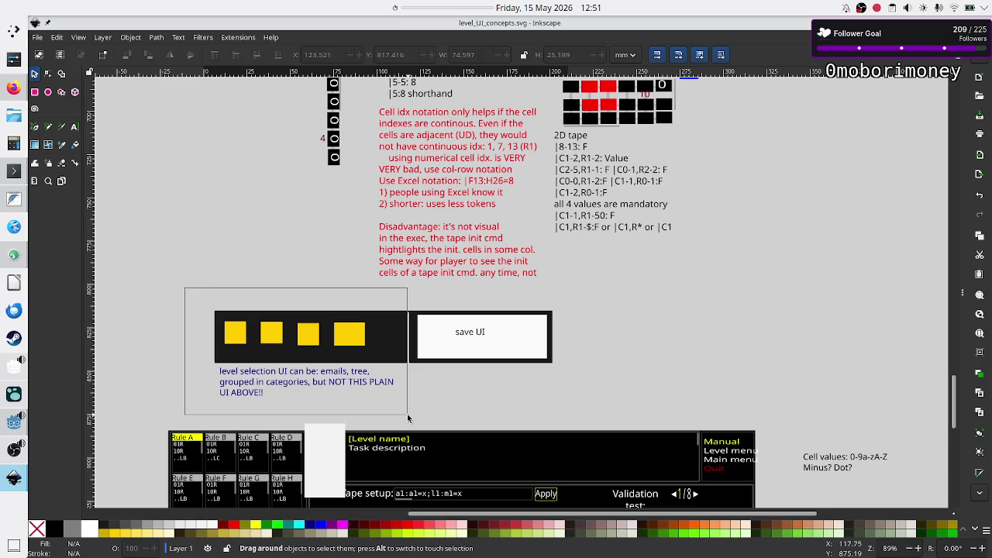
pyautogui.moveTo(408, 418); pyautogui.dragTo(409, 420)
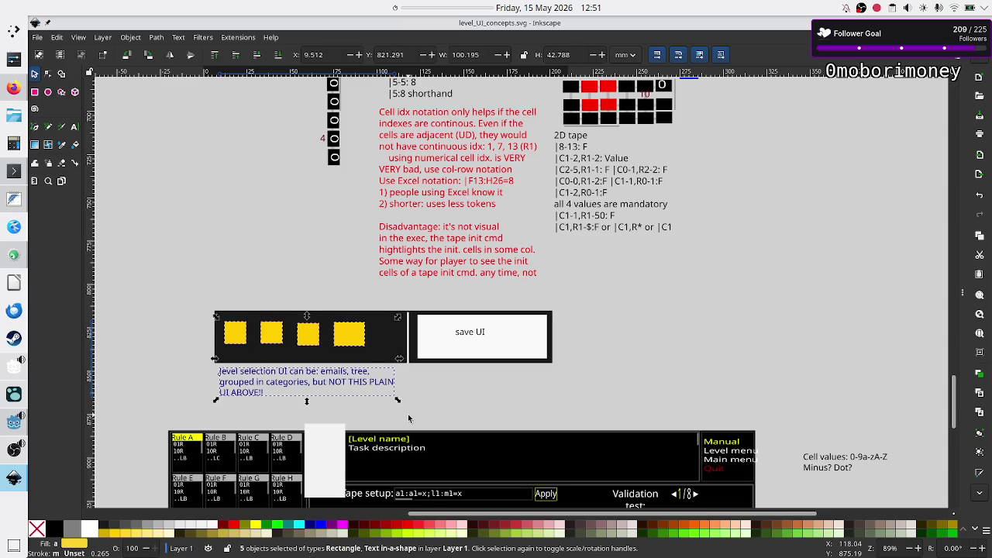
pyautogui.click(547, 398)
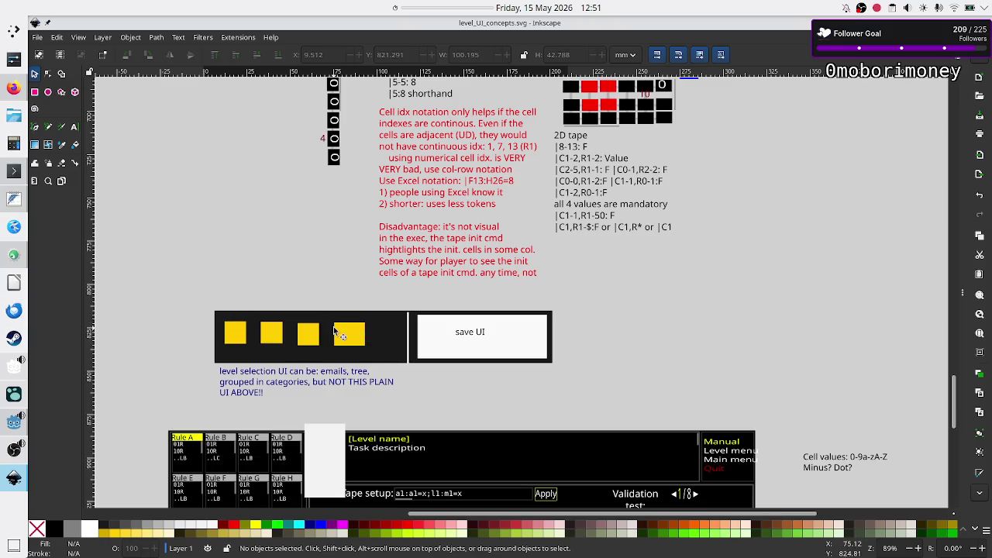
pyautogui.moveTo(591, 384); pyautogui.dragTo(403, 293)
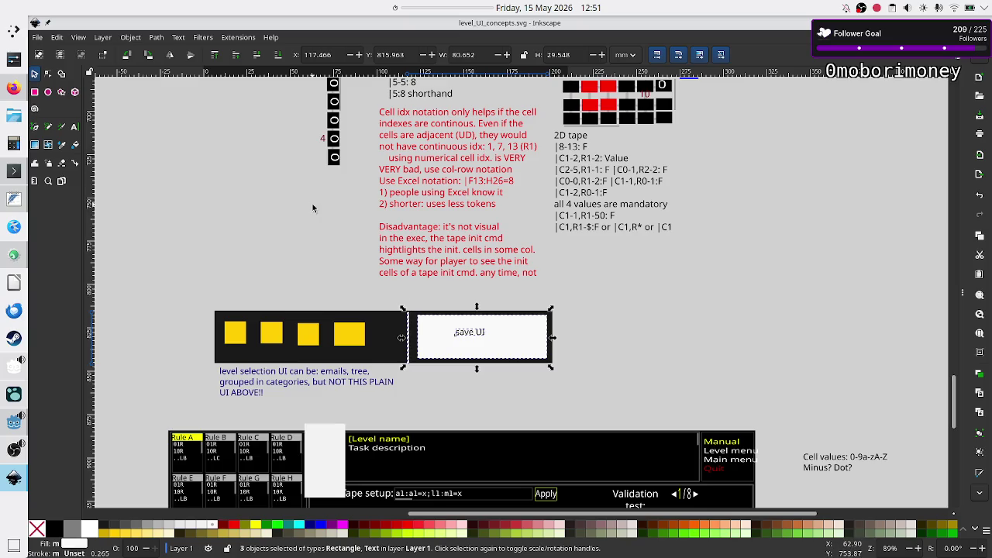
pyautogui.click(467, 385)
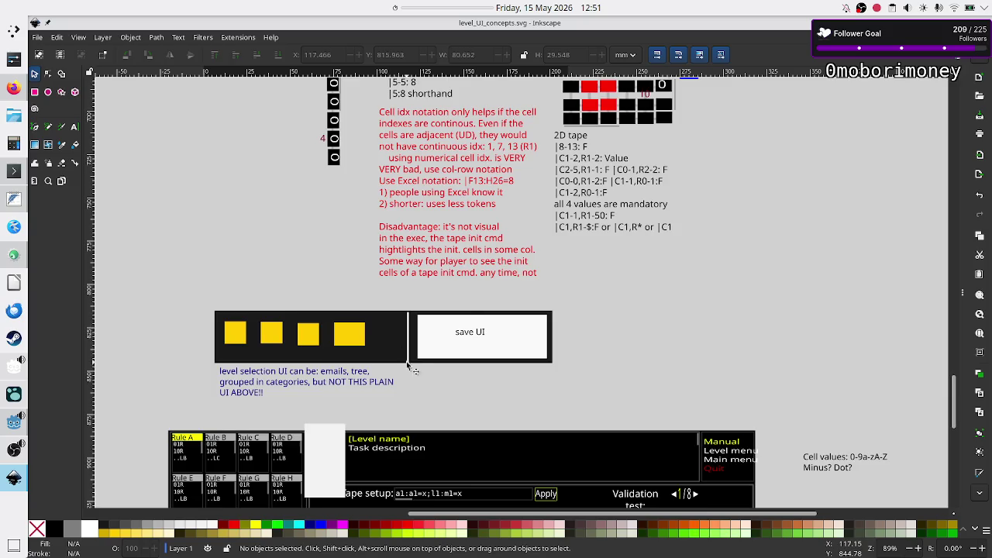
pyautogui.scroll(-10, 227, 192)
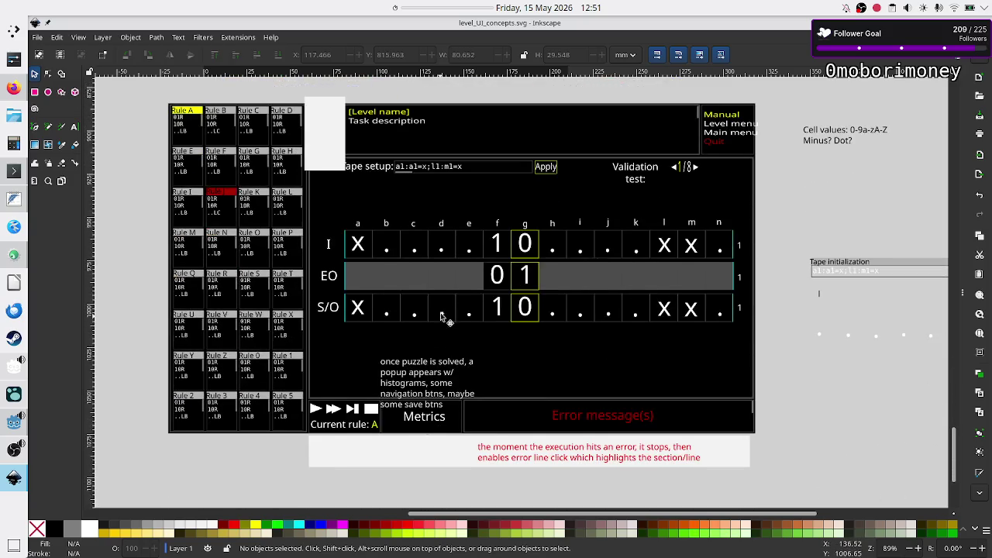
pyautogui.scroll(8, 465, 248)
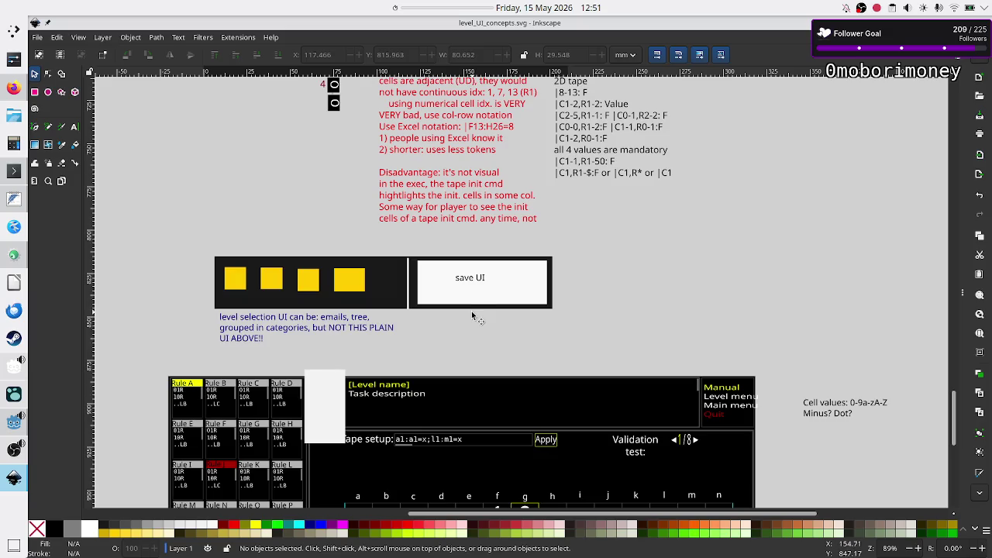
# Add the line '1. save slots: name, metrics' beneath the 'save UI' heading.
pyautogui.scroll(-4, 476, 396)
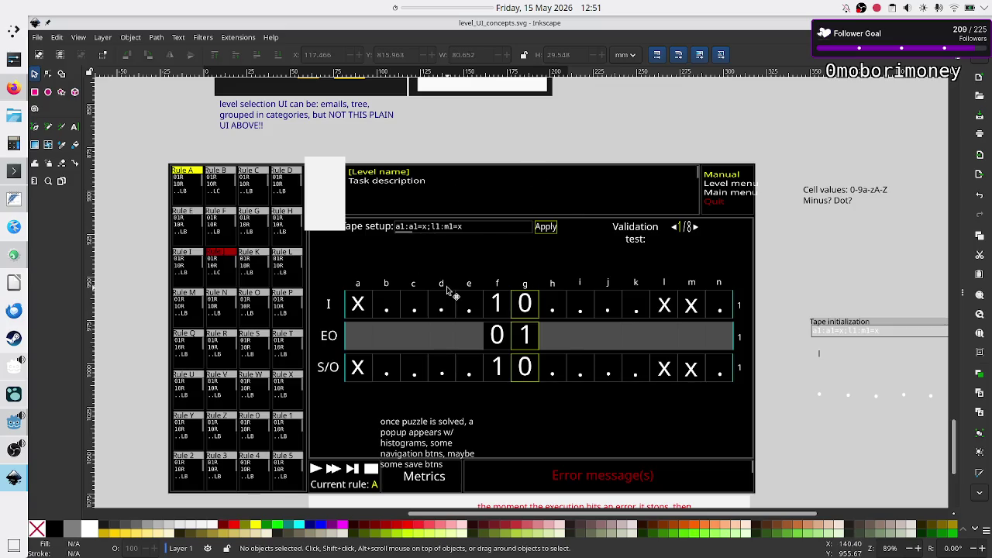
pyautogui.scroll(10, 527, 334)
pyautogui.scroll(-5, 523, 331)
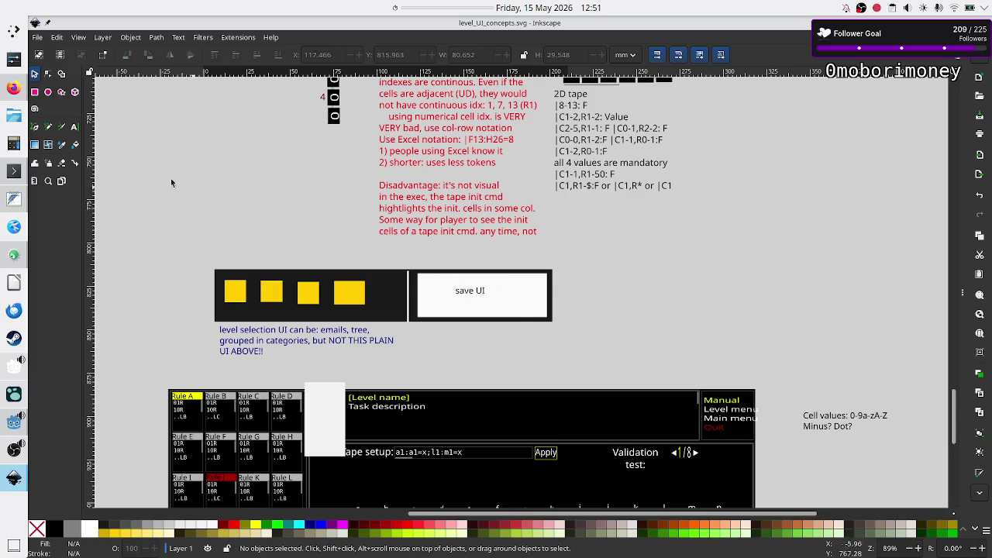
pyautogui.click(74, 127)
pyautogui.click(484, 291)
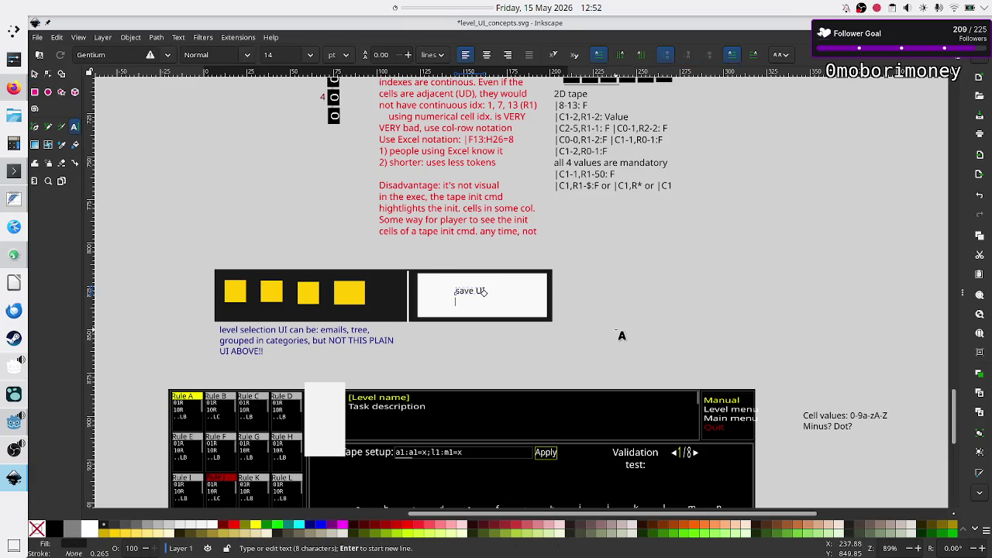
pyautogui.press('Return')
pyautogui.write('1. save sl')
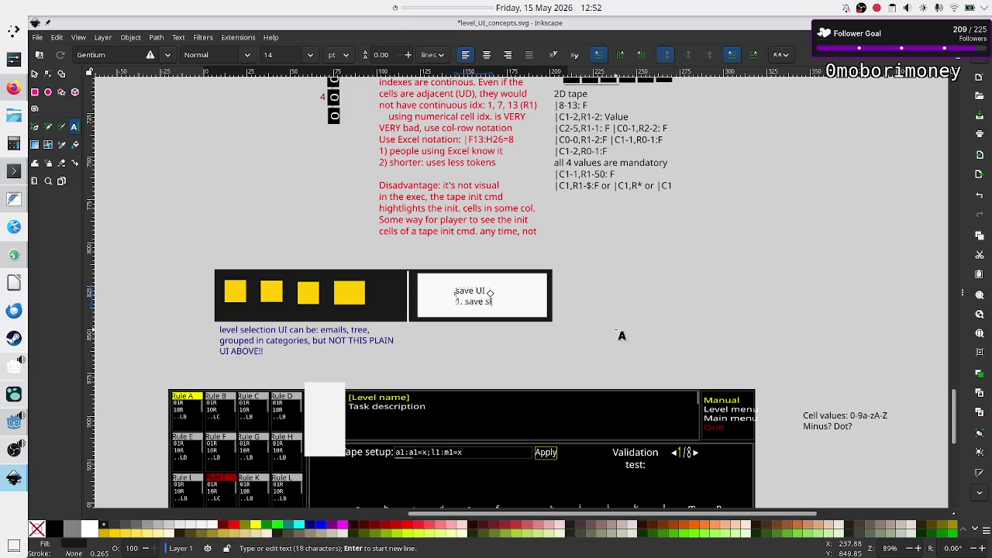
pyautogui.write('ots: nam')
pyautogui.write('e, m')
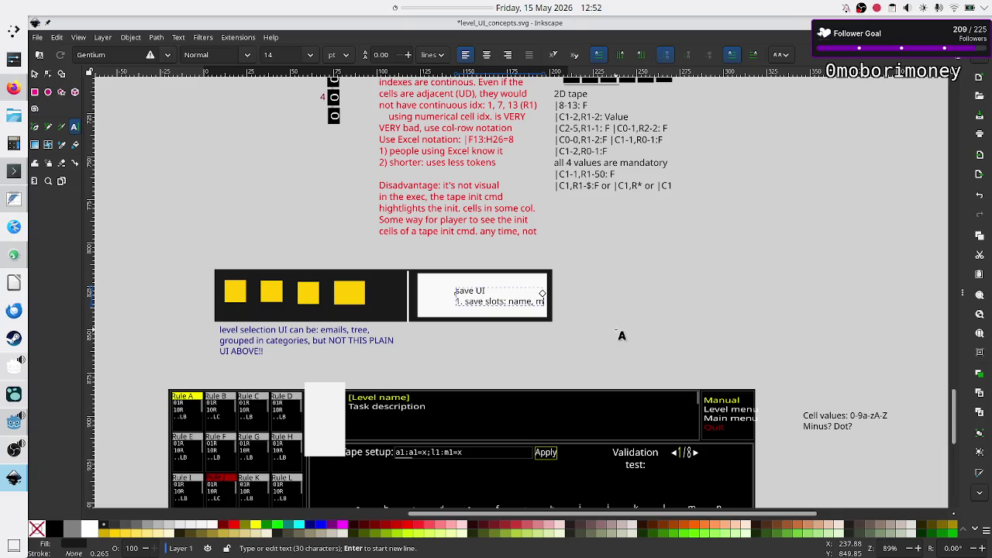
pyautogui.write('etrics')
pyautogui.press('Escape')
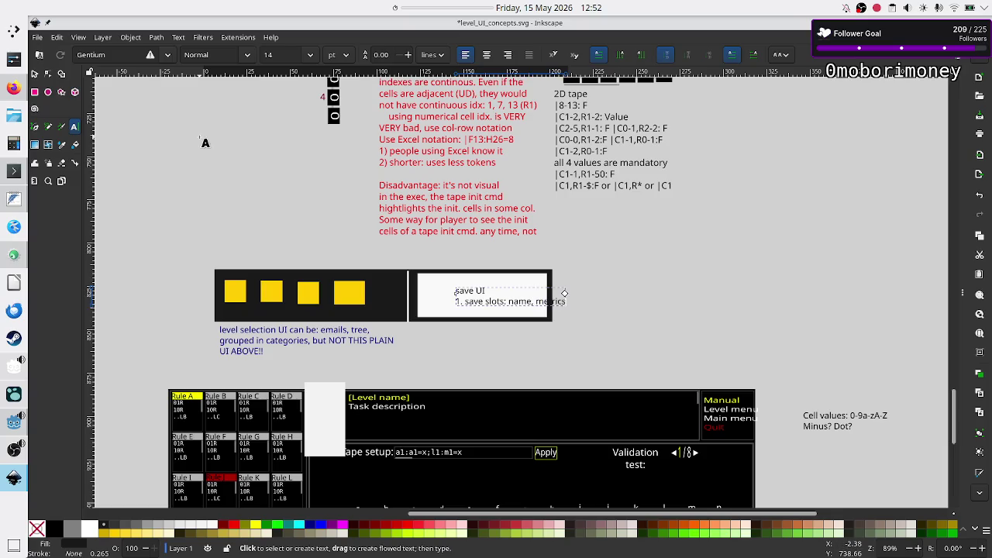
# Move the save UI text block to the white box's top-left corner.
pyautogui.click(34, 75)
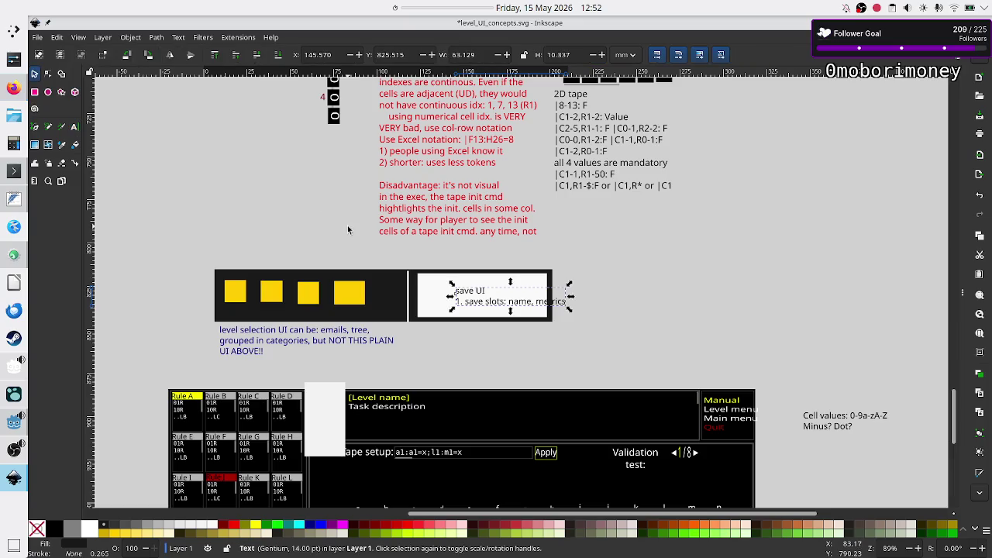
pyautogui.moveTo(470, 297)
pyautogui.mouseDown()
pyautogui.moveTo(440, 290)
pyautogui.moveTo(463, 298)
pyautogui.mouseUp()
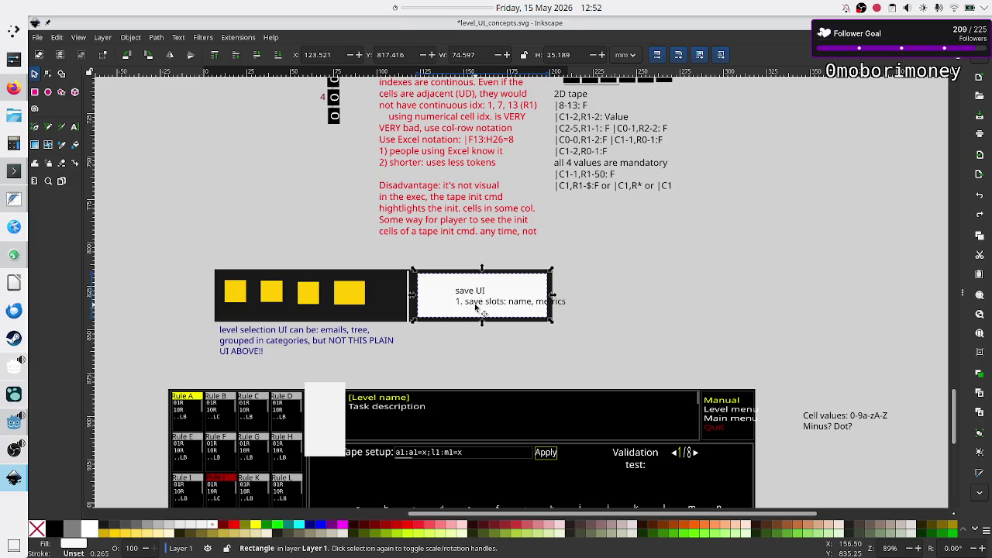
pyautogui.click(475, 306)
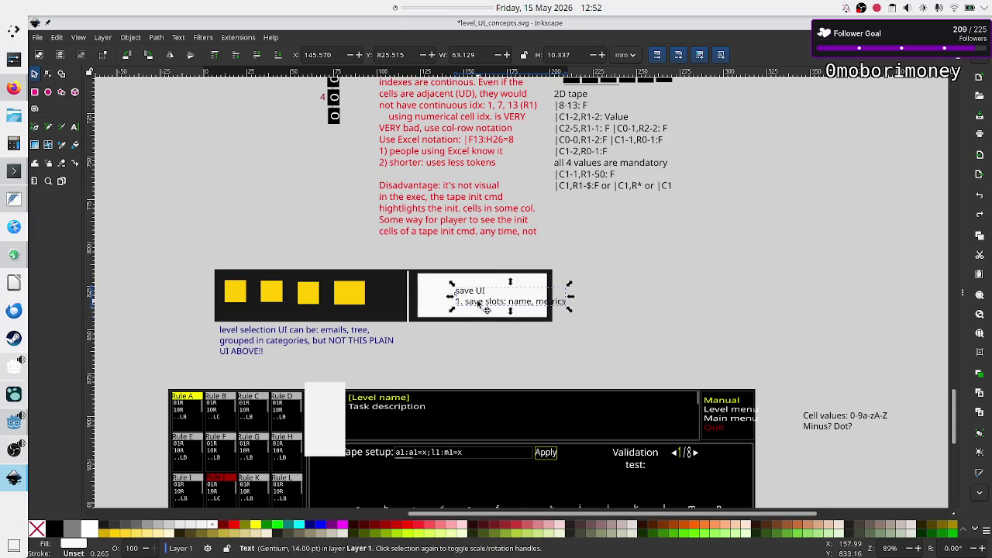
pyautogui.moveTo(478, 302); pyautogui.dragTo(429, 282)
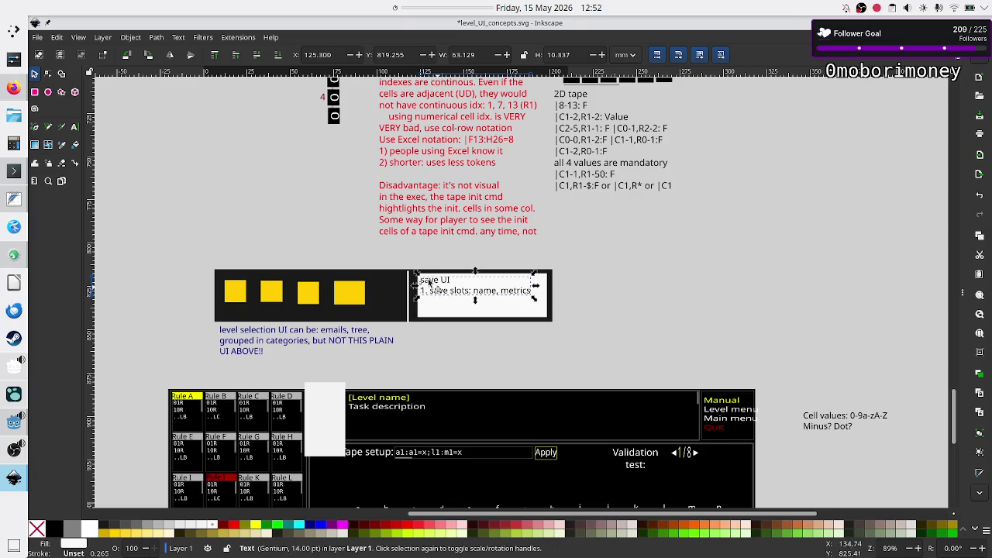
pyautogui.click(75, 126)
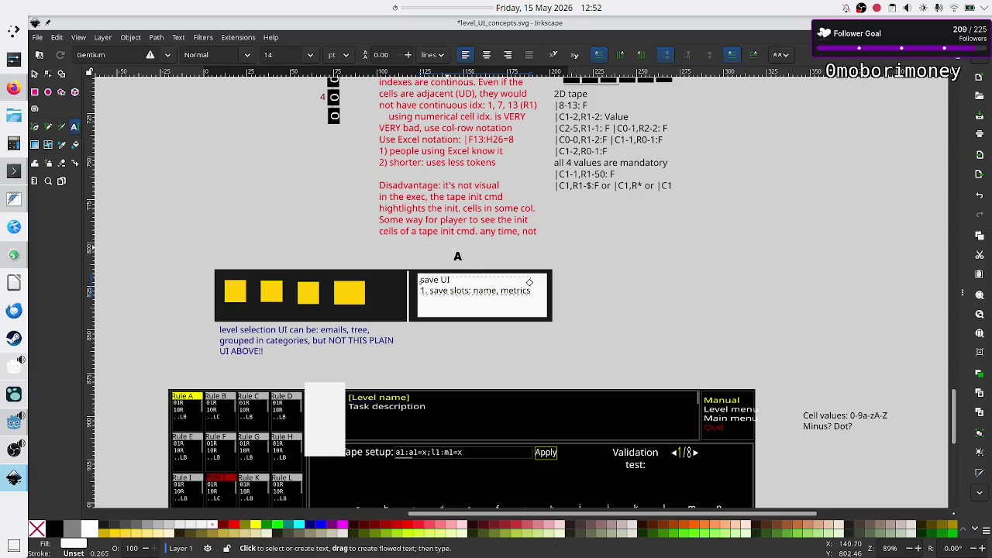
# Finish line 2 of the note as '2. histograms for selected save'.
pyautogui.click(524, 290)
pyautogui.write('2. histo')
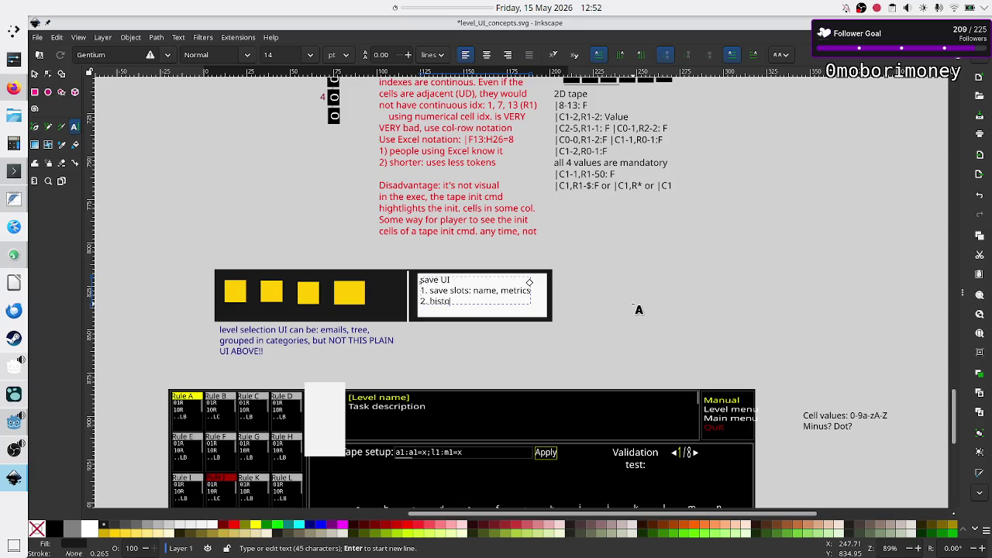
pyautogui.write('gram')
pyautogui.write('d save')
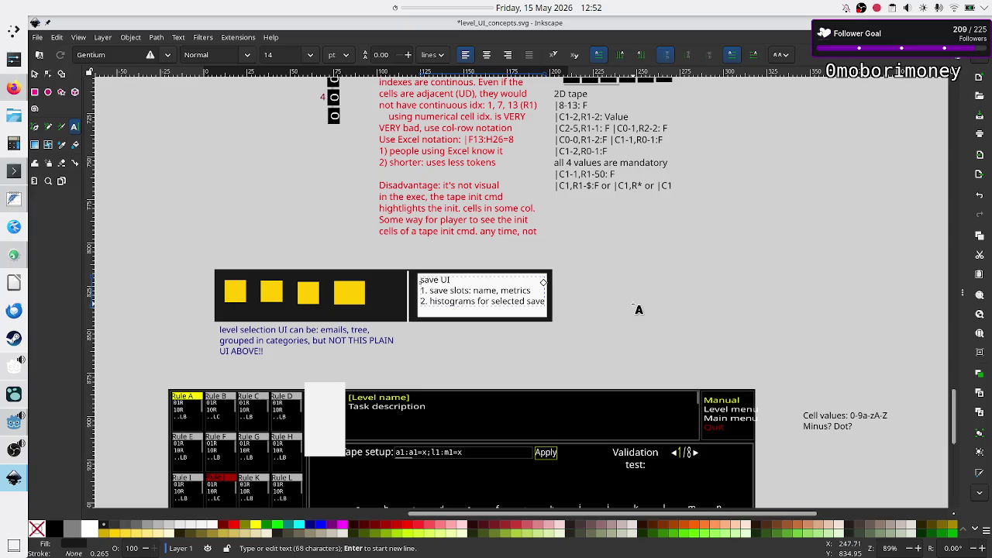
pyautogui.press('BackSpace')
pyautogui.press('BackSpace')
pyautogui.click(36, 75)
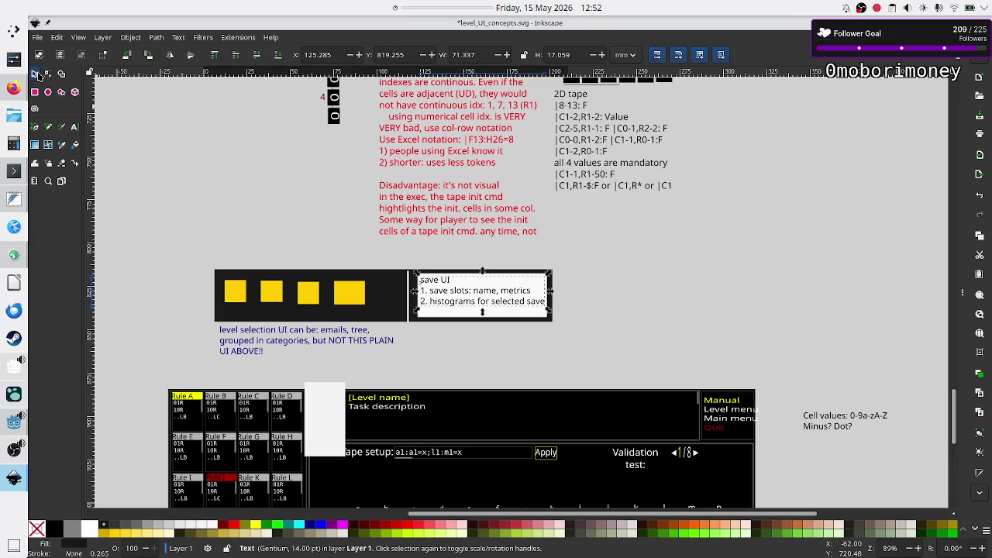
pyautogui.click(75, 126)
# Add a TIS-100 warning line to the save UI note.
pyautogui.click(528, 316)
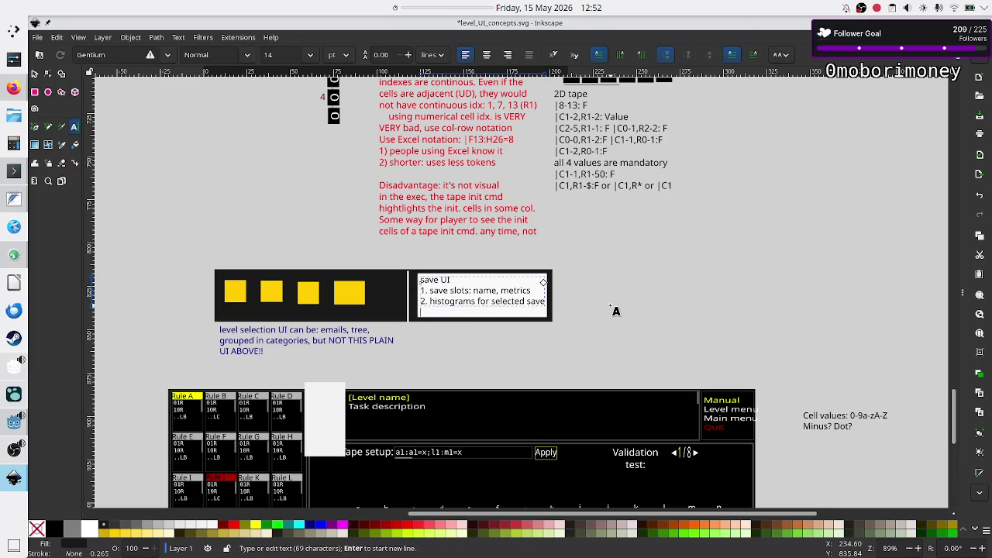
pyautogui.write('do')
pyautogui.write('(d')
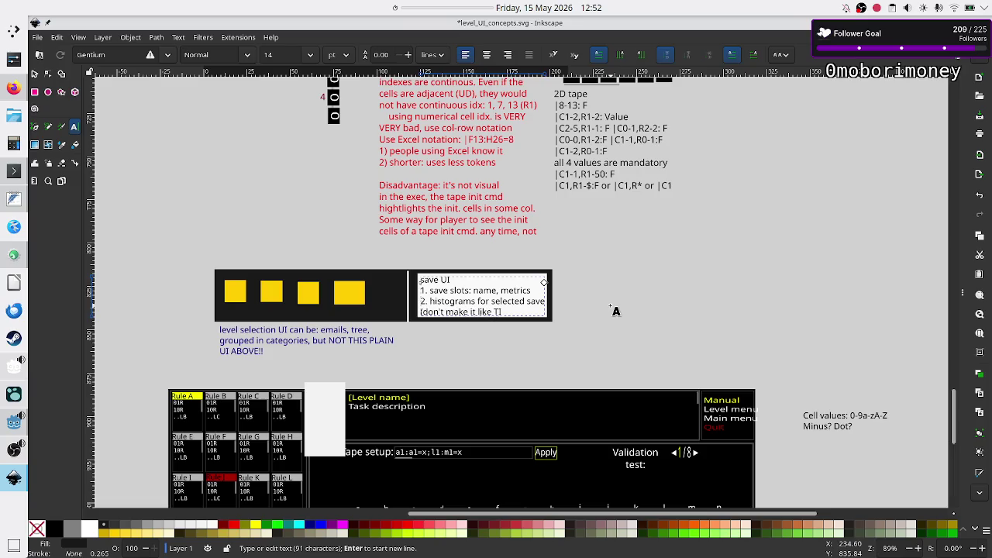
pyautogui.write('!')
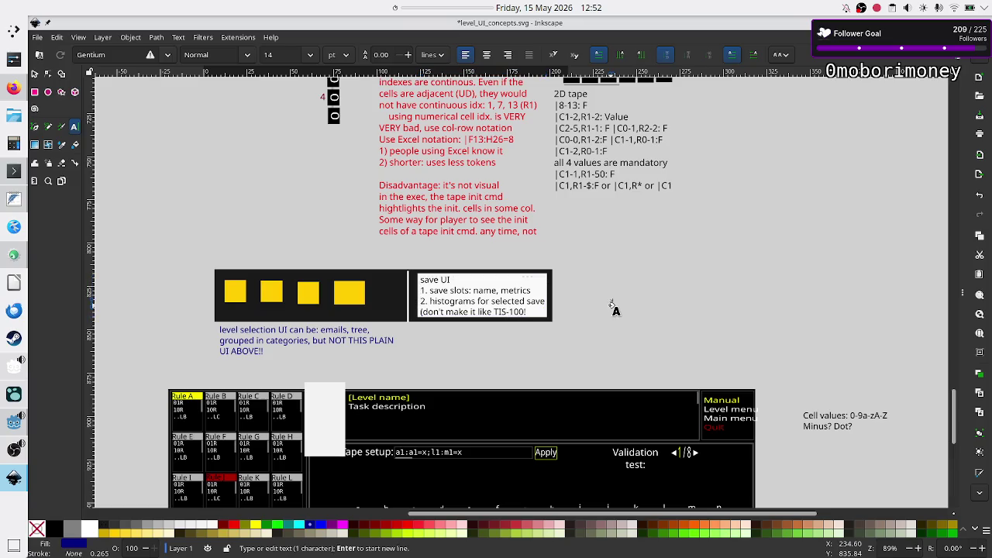
pyautogui.click(612, 304)
pyautogui.click(612, 304)
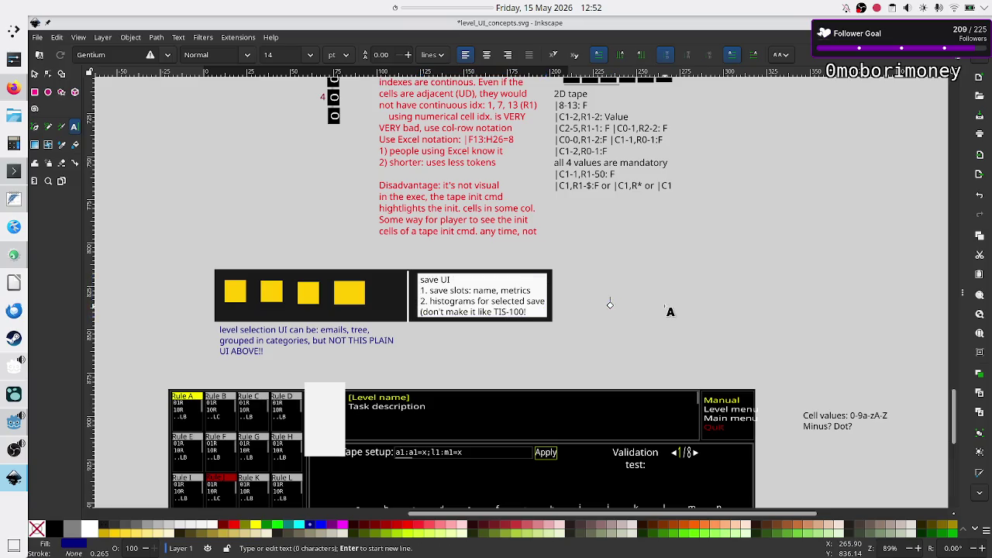
pyautogui.press('Escape')
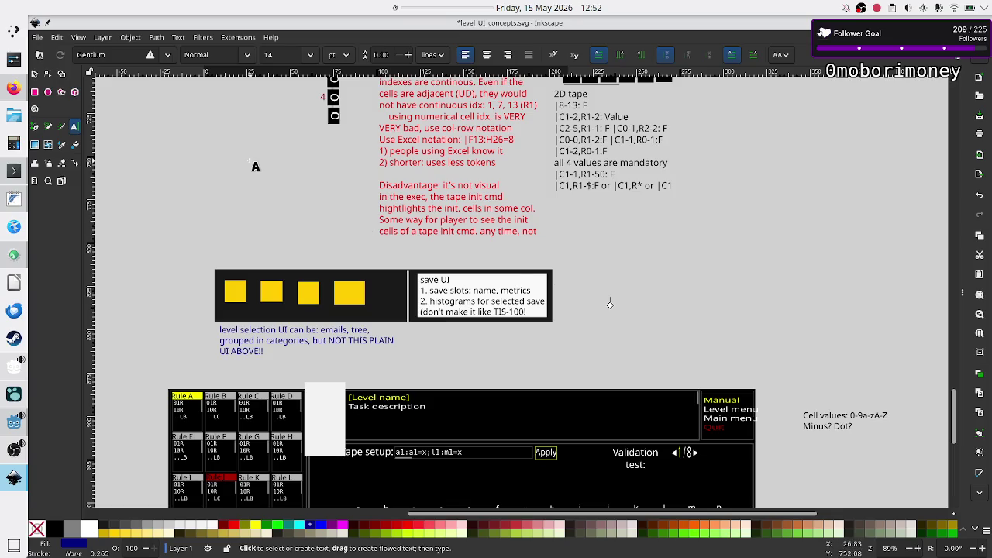
pyautogui.click(34, 75)
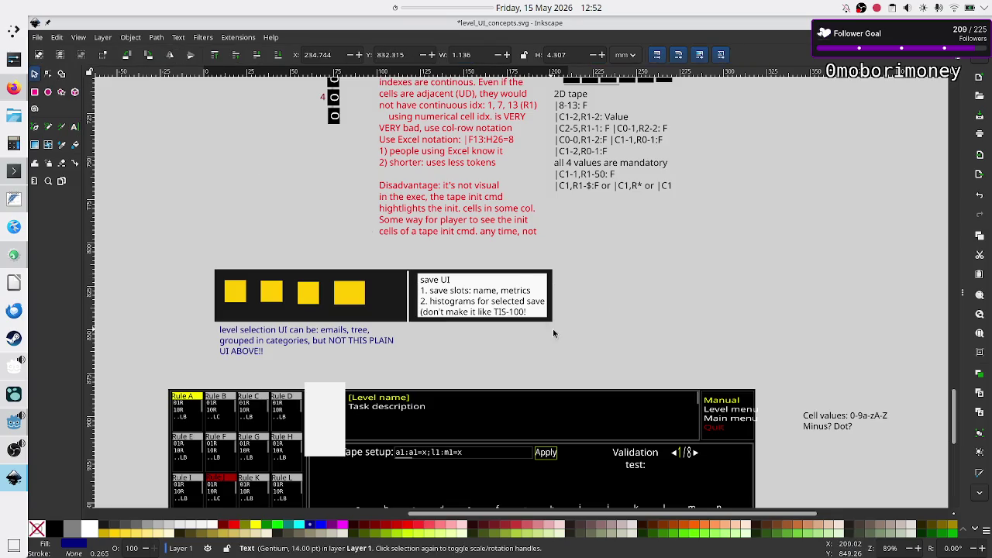
# Save the mockup file and switch over to the Godot editor.
pyautogui.hotkey('ctrl', 's')
pyautogui.scroll(-5, 625, 306)
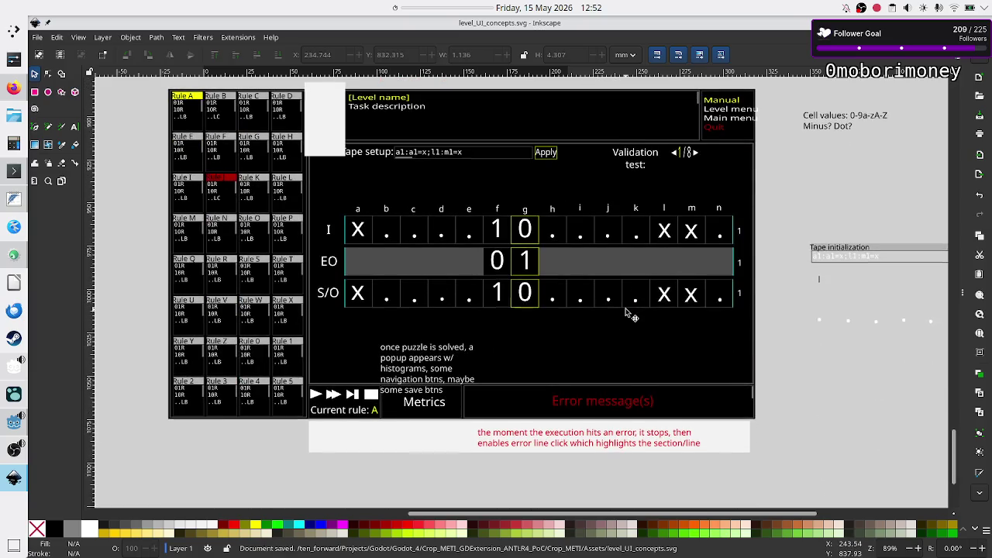
pyautogui.scroll(2, 628, 310)
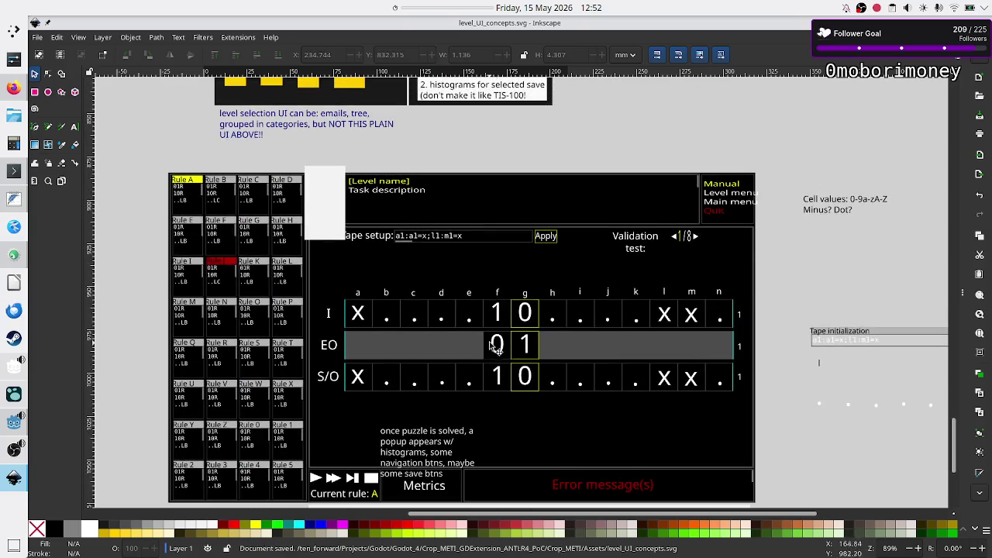
pyautogui.click(11, 422)
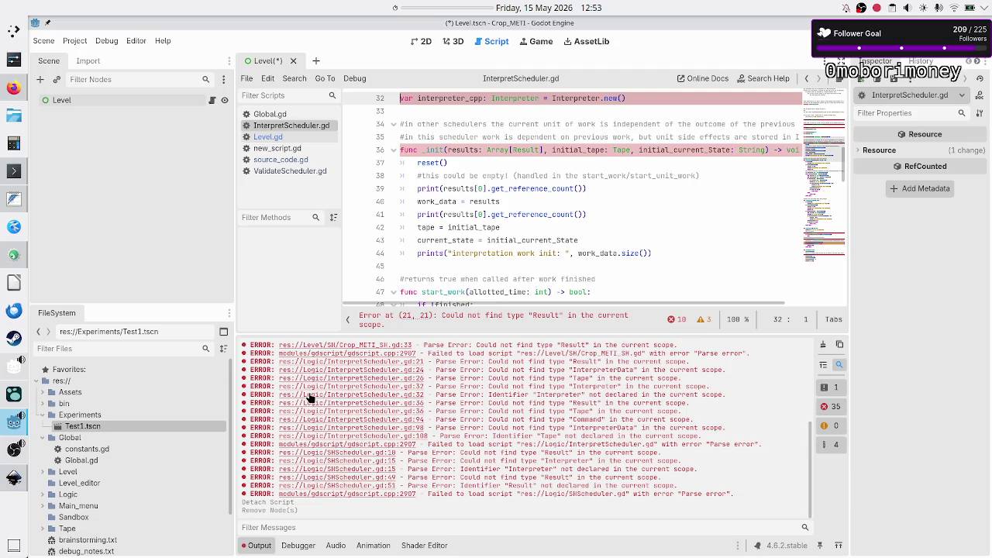
# Check line 45 of InterpretScheduler.gd, then glance back at the Inkscape mockup.
pyautogui.click(509, 269)
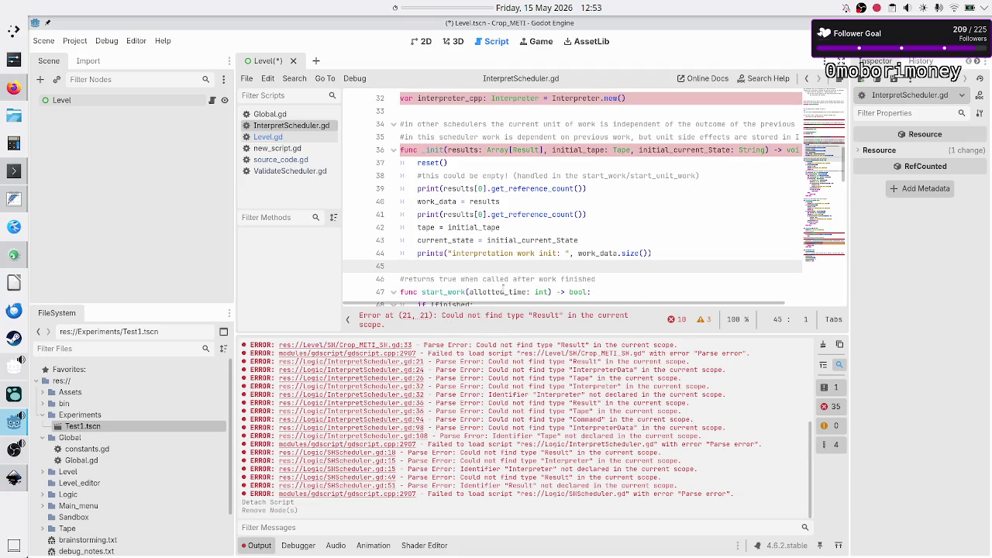
pyautogui.hotkey('alt', 'Tab')
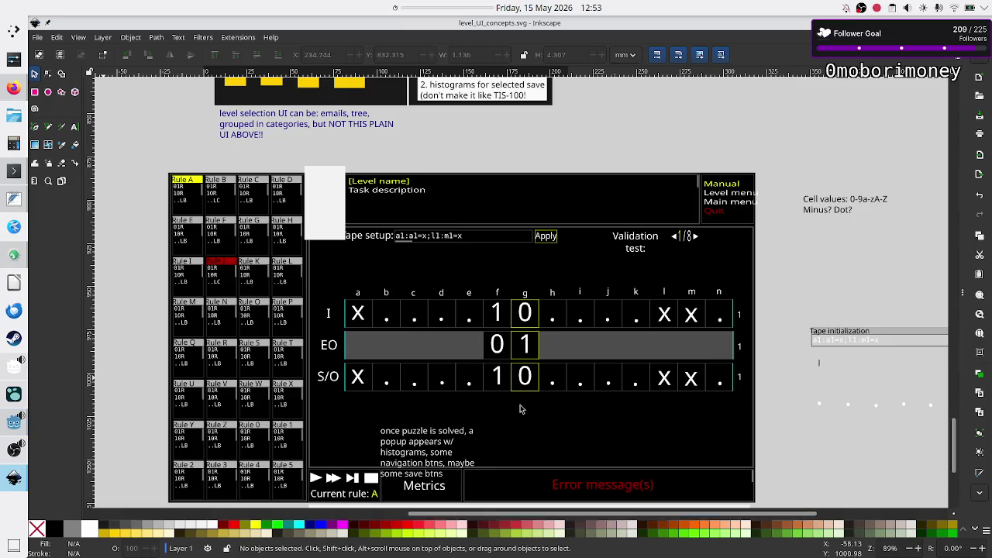
pyautogui.scroll(-3, 511, 383)
pyautogui.scroll(2, 510, 383)
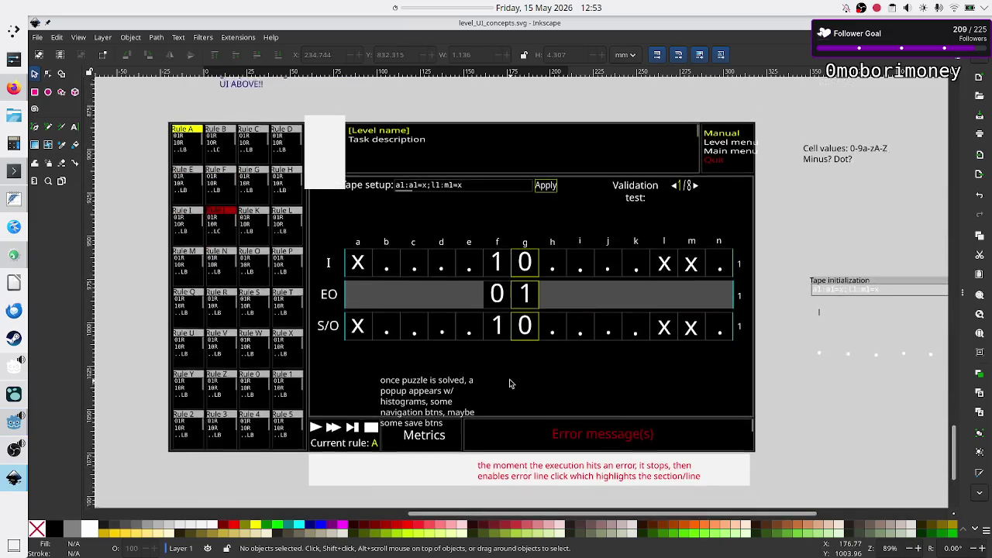
pyautogui.scroll(4, 509, 383)
pyautogui.scroll(-1, 510, 383)
pyautogui.scroll(-3, 509, 383)
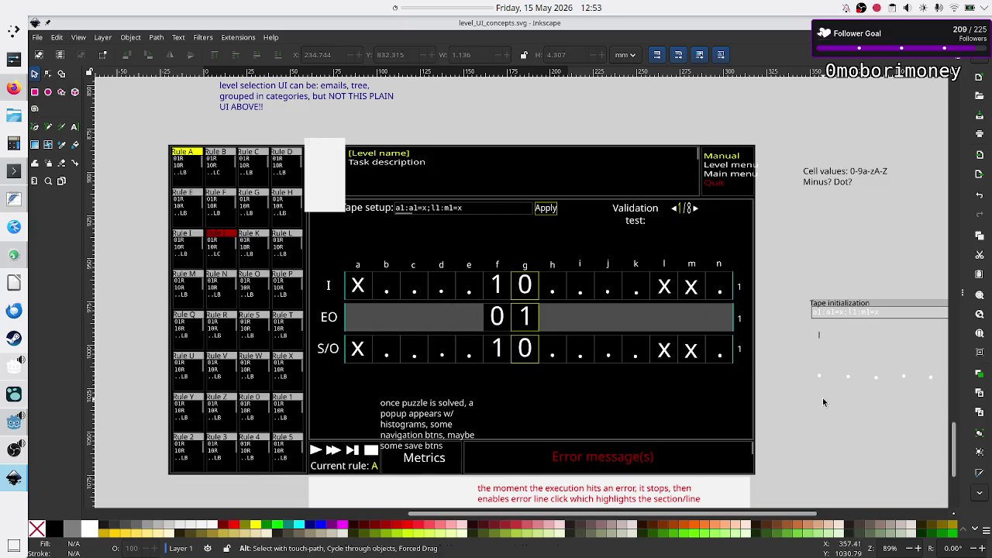
# Review the Output panel's parse errors in Godot, check line 33, then return to Inkscape.
pyautogui.hotkey('alt', 'Tab')
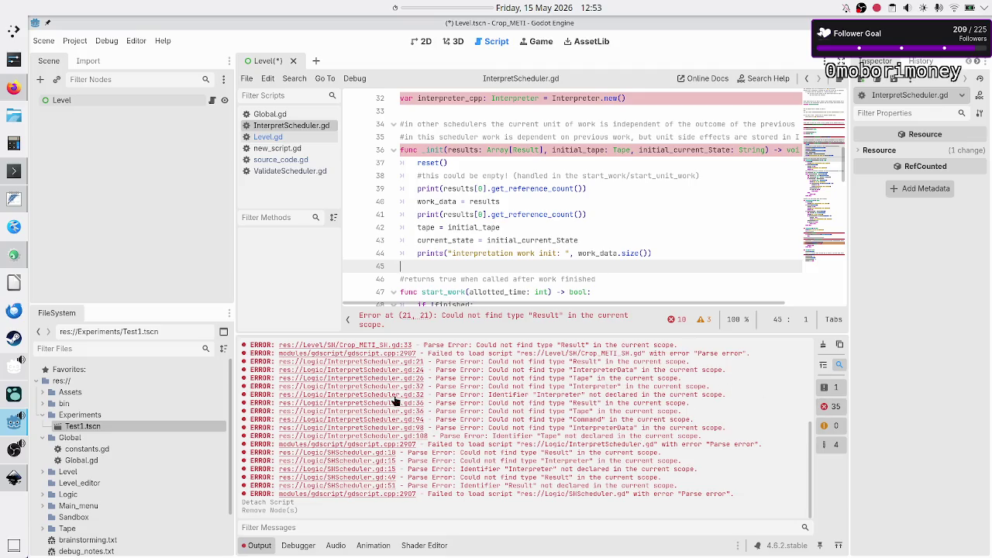
pyautogui.scroll(3, 521, 404)
pyautogui.scroll(3, 521, 404)
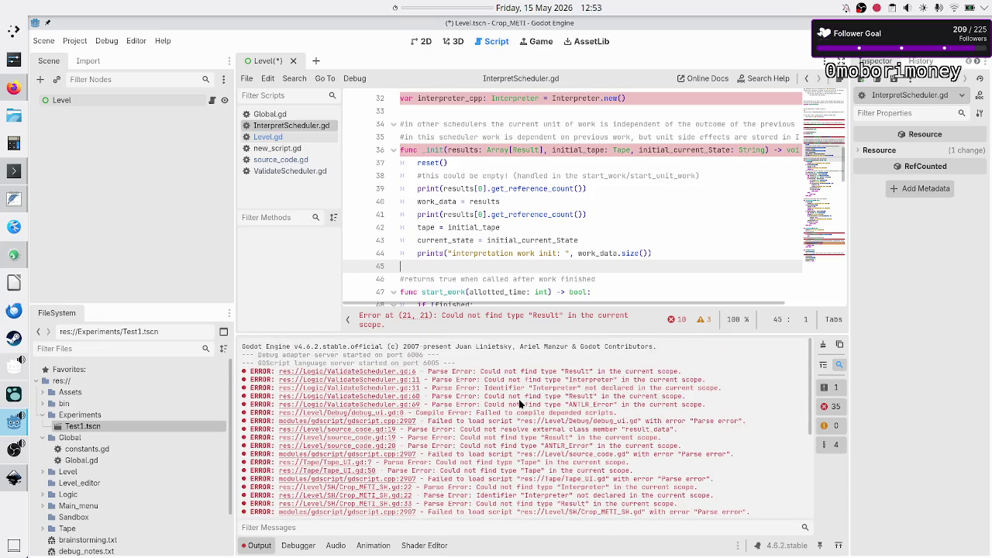
pyautogui.scroll(-2, 553, 368)
pyautogui.scroll(2, 552, 367)
pyautogui.click(460, 114)
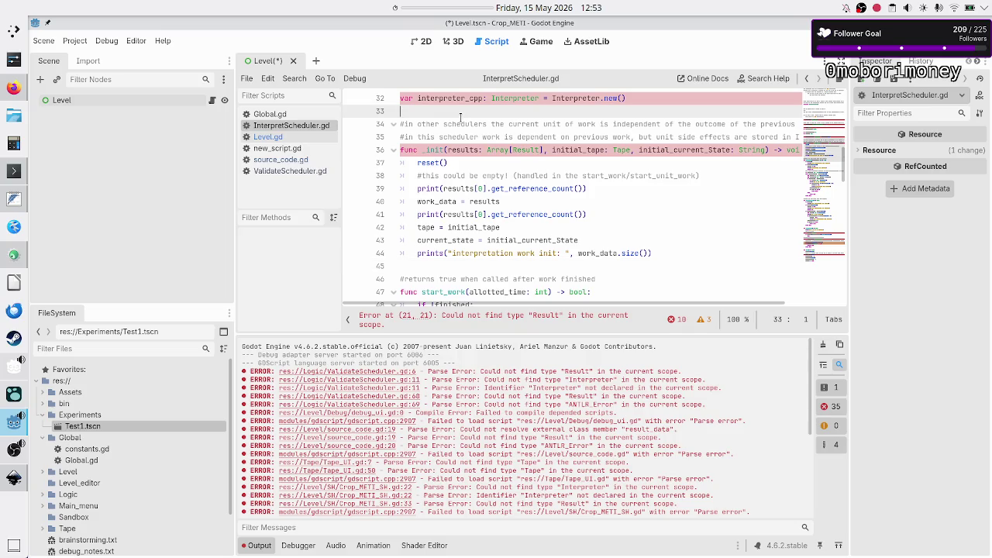
pyautogui.hotkey('alt', 'Tab')
pyautogui.scroll(-4, 454, 195)
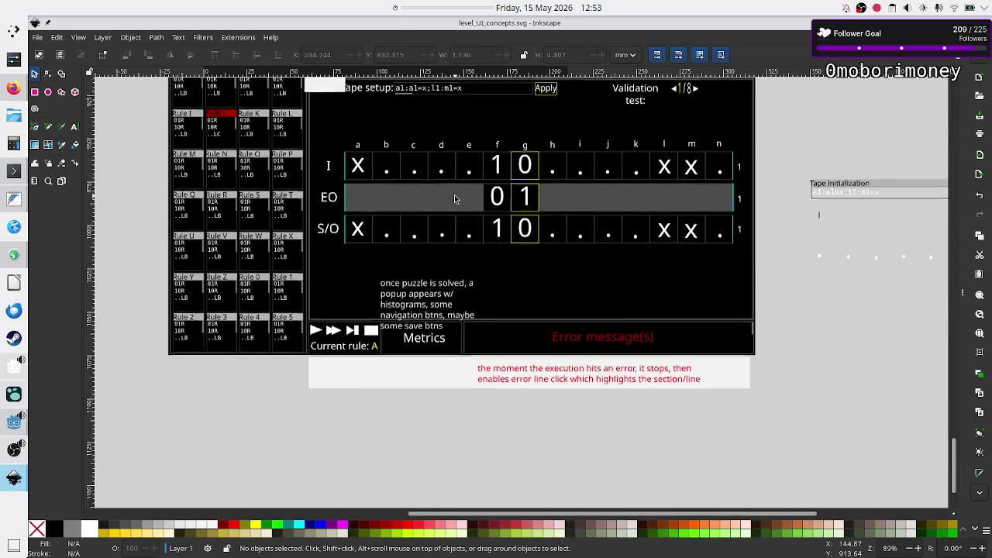
# Shorten the white rectangle beside the level-name header, fill it 90% Gray, and save.
pyautogui.scroll(3, 454, 199)
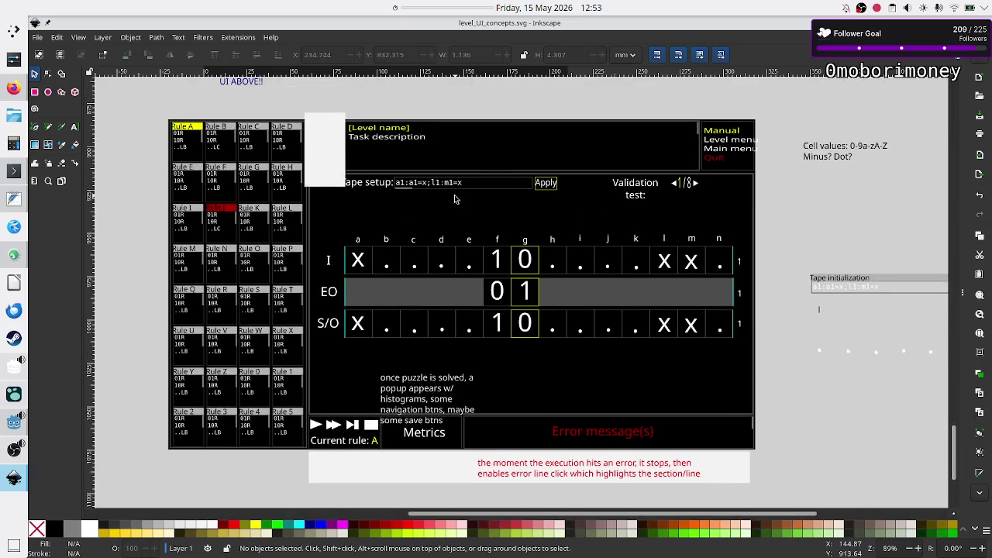
pyautogui.click(329, 147)
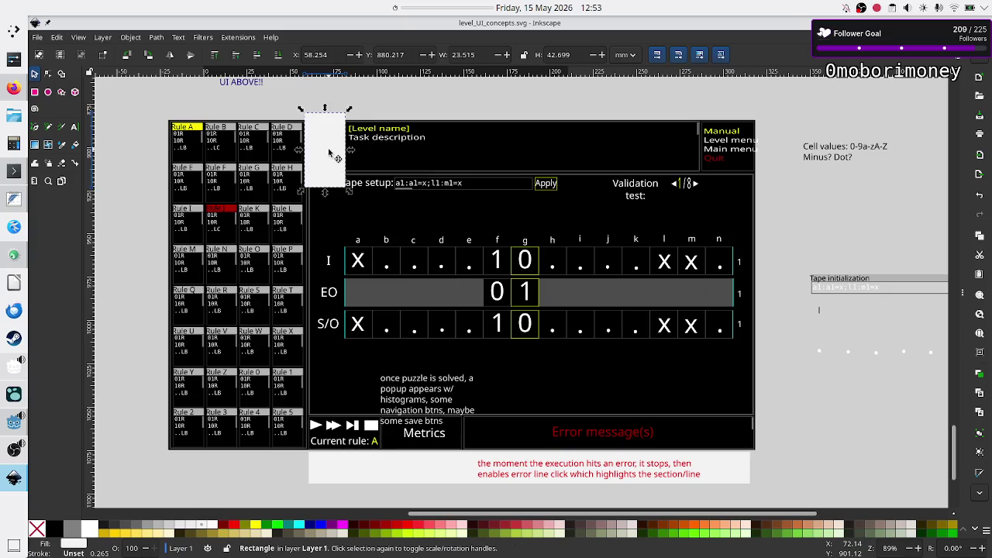
pyautogui.moveTo(329, 153); pyautogui.dragTo(327, 211)
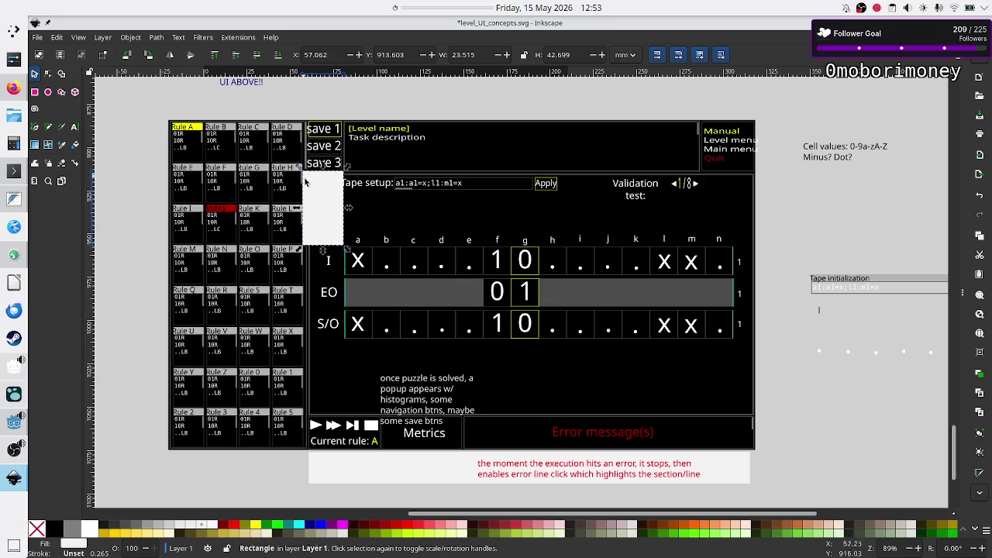
pyautogui.moveTo(319, 201)
pyautogui.mouseDown()
pyautogui.moveTo(324, 144)
pyautogui.moveTo(334, 138)
pyautogui.mouseUp()
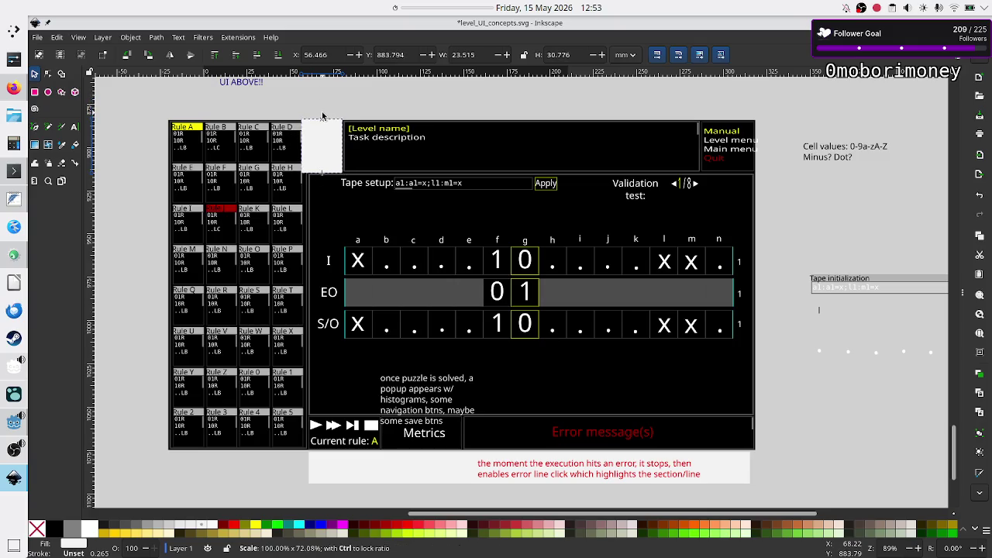
pyautogui.moveTo(322, 94); pyautogui.dragTo(322, 117)
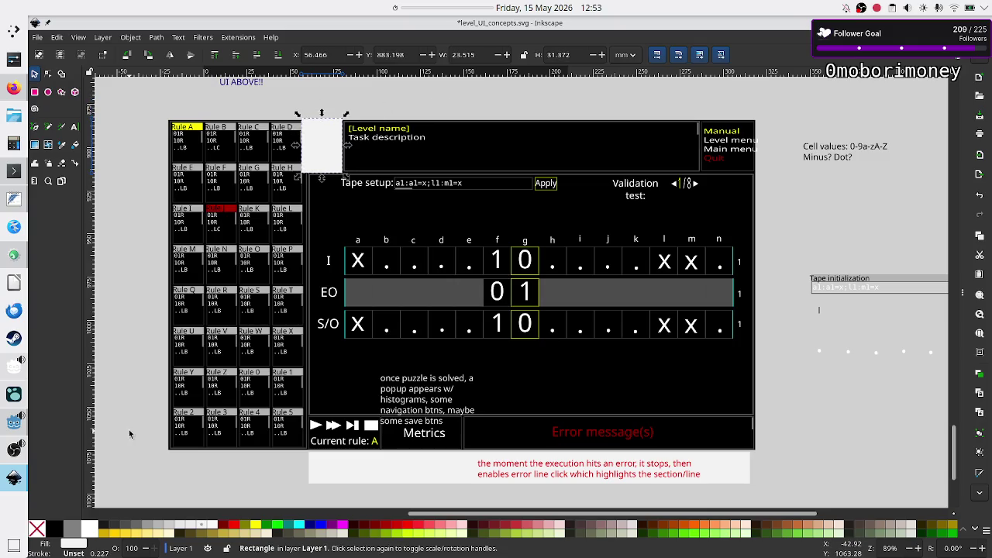
pyautogui.click(105, 530)
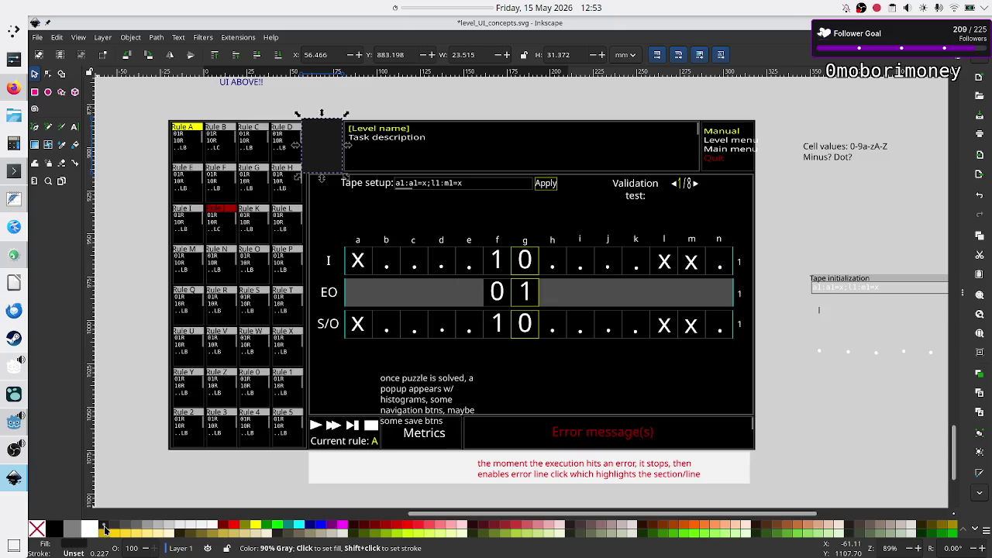
pyautogui.click(448, 99)
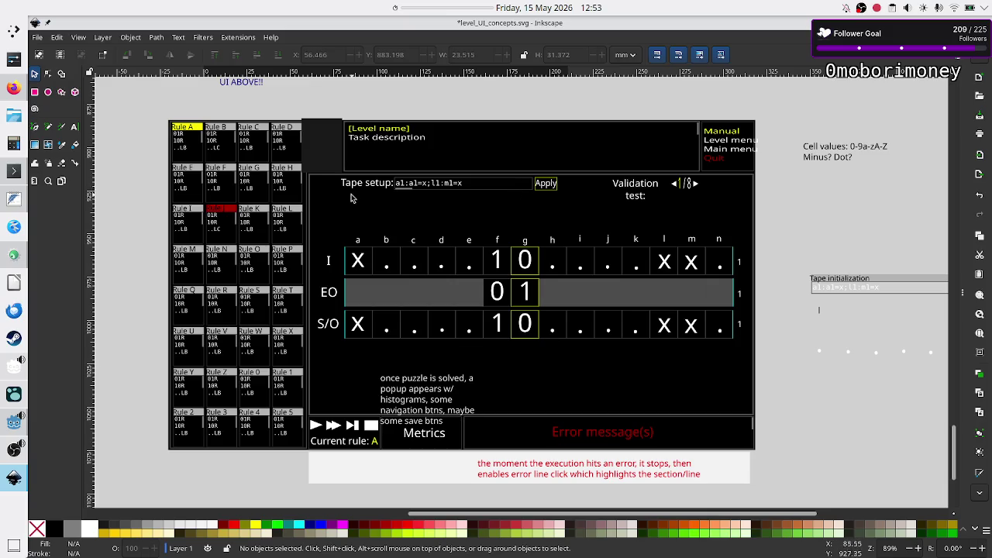
pyautogui.hotkey('ctrl', 's')
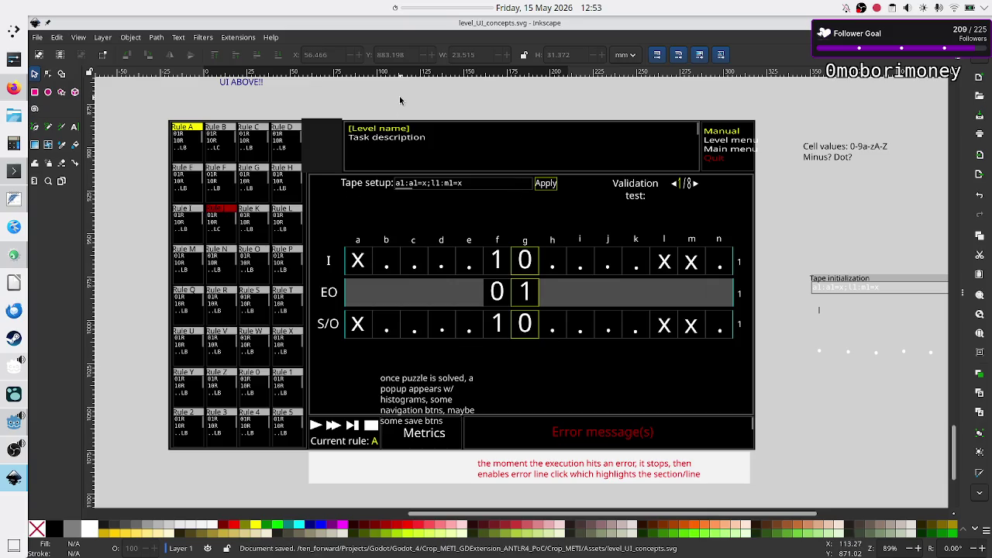
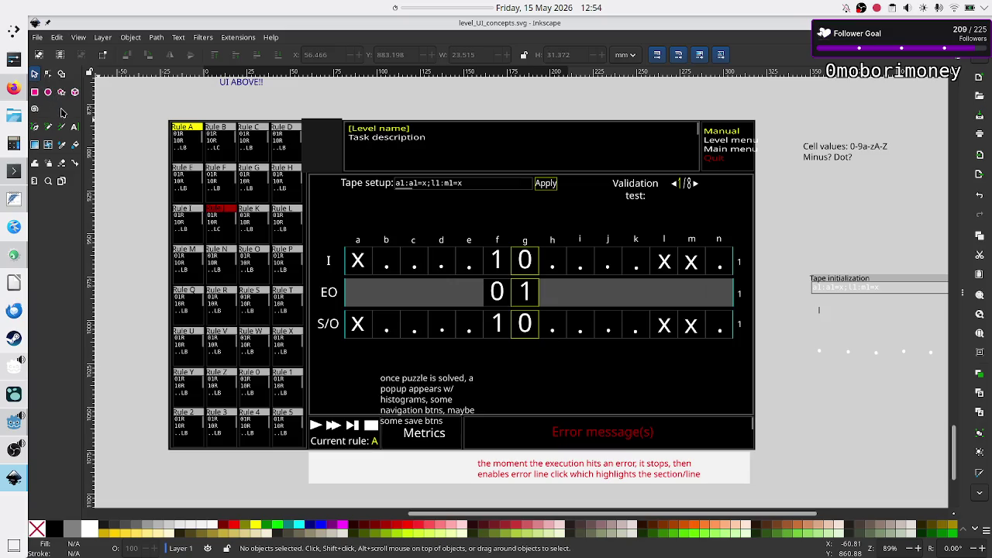
# Draw two dark rectangles and two thin bars just right of the mockup.
pyautogui.click(34, 93)
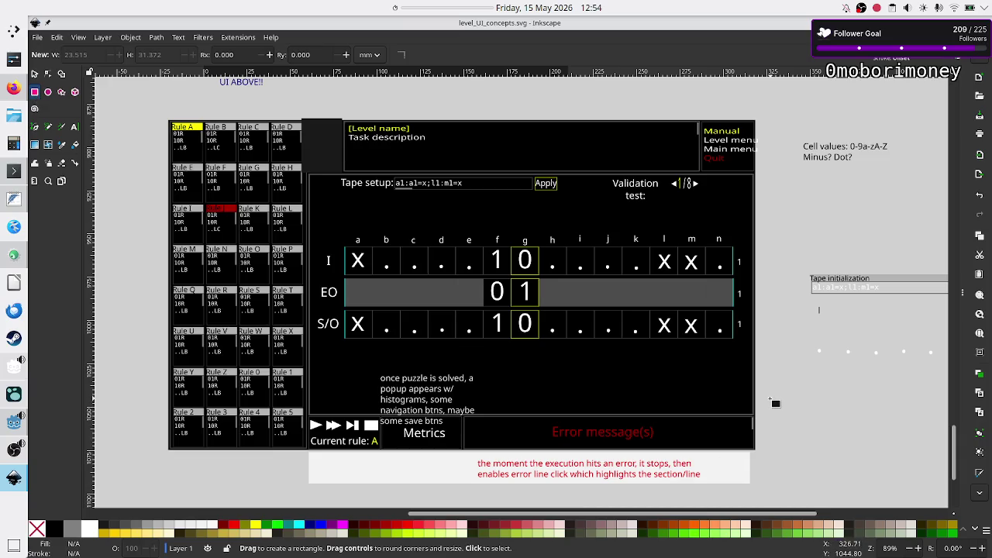
pyautogui.moveTo(769, 398); pyautogui.dragTo(855, 436)
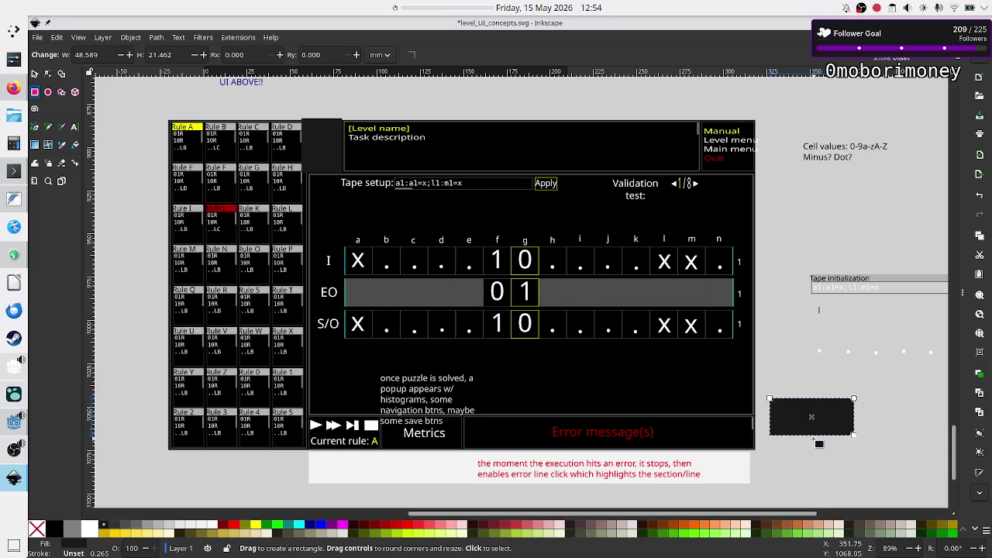
pyautogui.moveTo(814, 439); pyautogui.dragTo(906, 470)
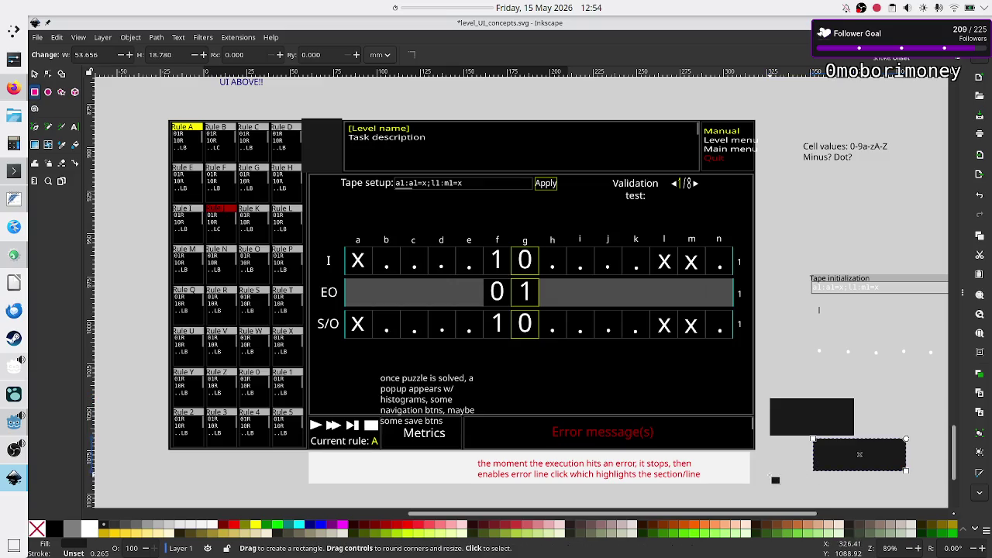
pyautogui.moveTo(770, 475); pyautogui.dragTo(832, 484)
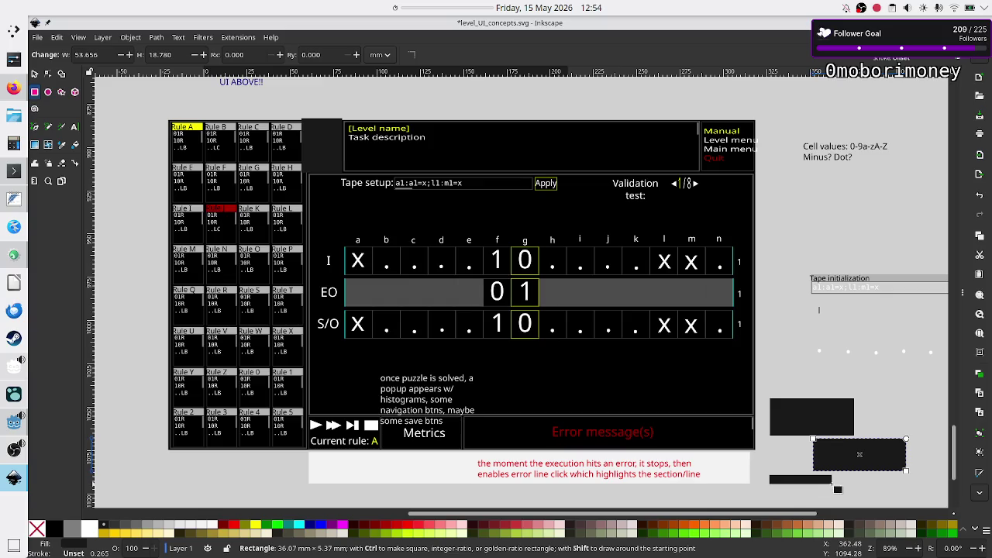
pyautogui.moveTo(821, 487)
pyautogui.mouseDown()
pyautogui.moveTo(822, 501)
pyautogui.moveTo(914, 502)
pyautogui.moveTo(907, 496)
pyautogui.mouseUp()
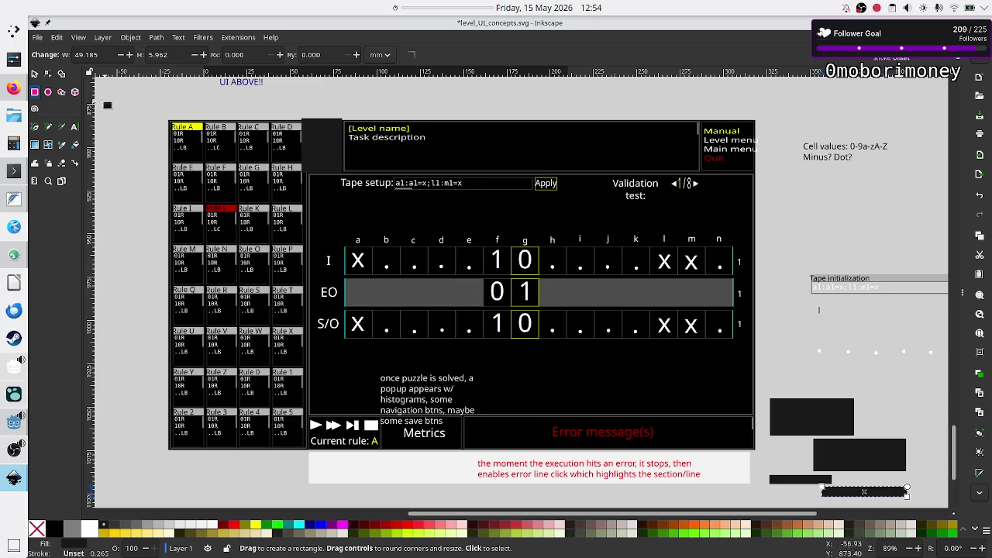
# Widen the shorter thin bar to about 47 mm, then select all four rectangles.
pyautogui.click(34, 76)
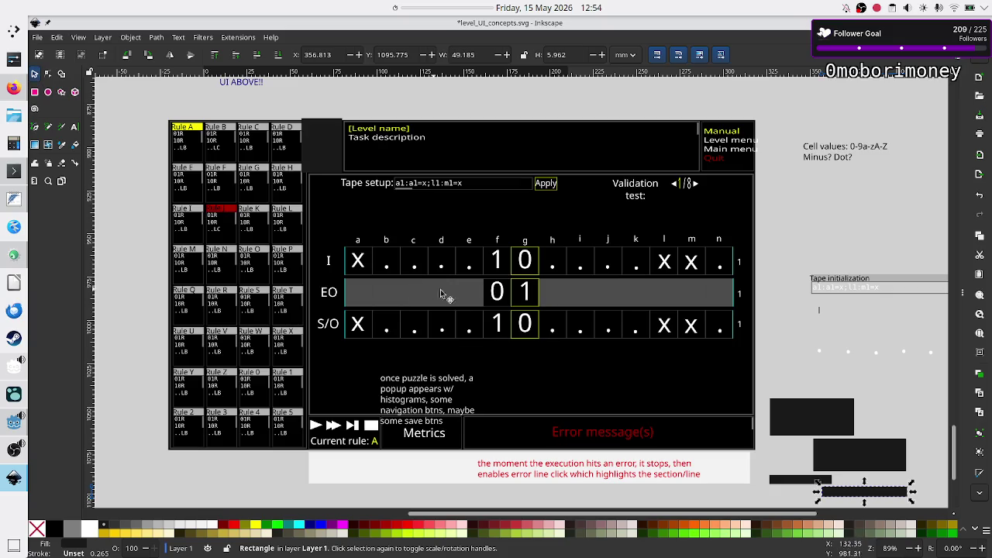
pyautogui.click(796, 479)
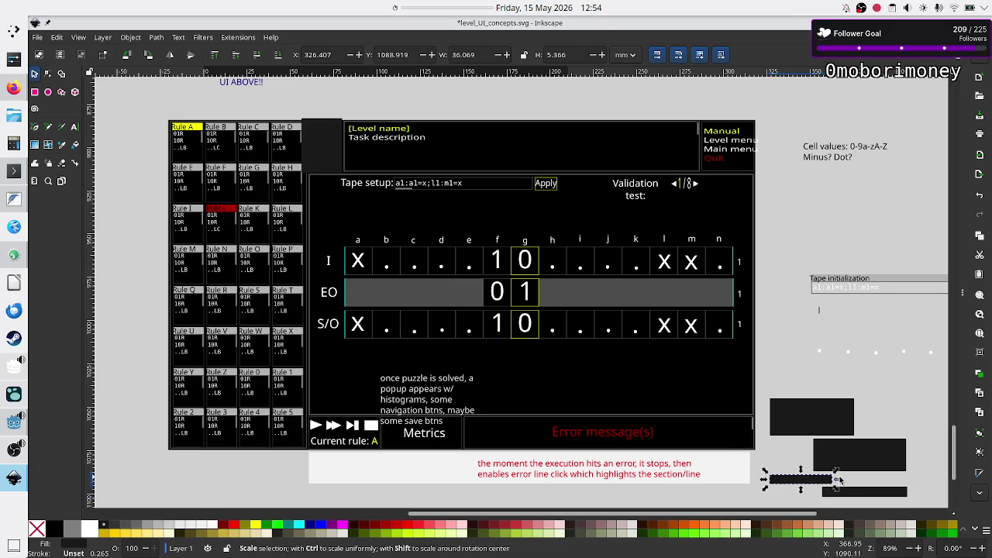
pyautogui.moveTo(838, 480); pyautogui.dragTo(855, 480)
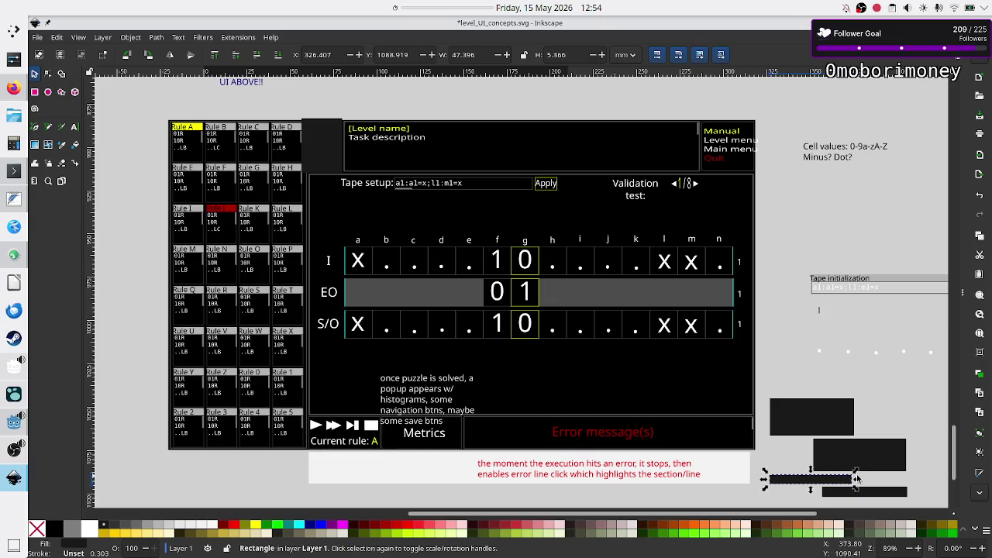
pyautogui.click(891, 406)
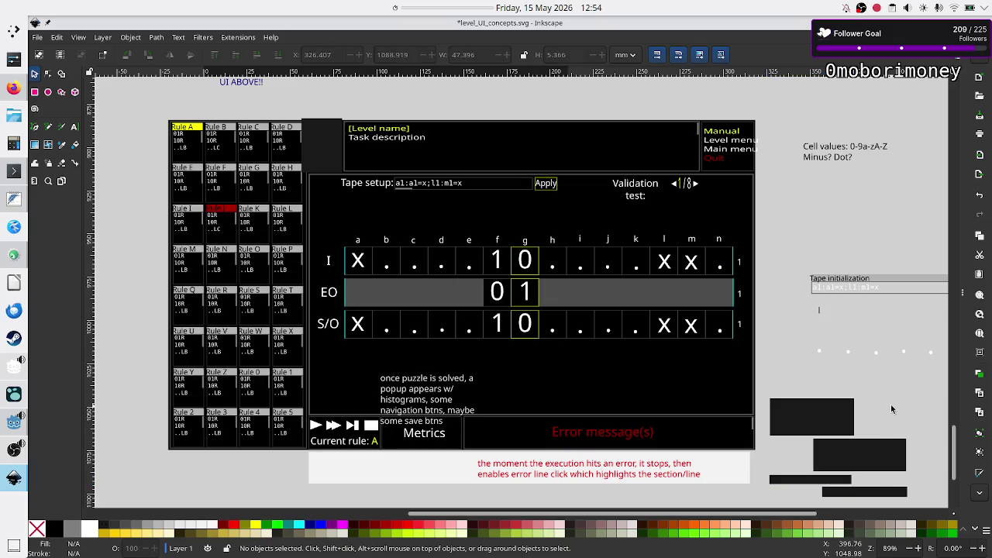
pyautogui.click(821, 431)
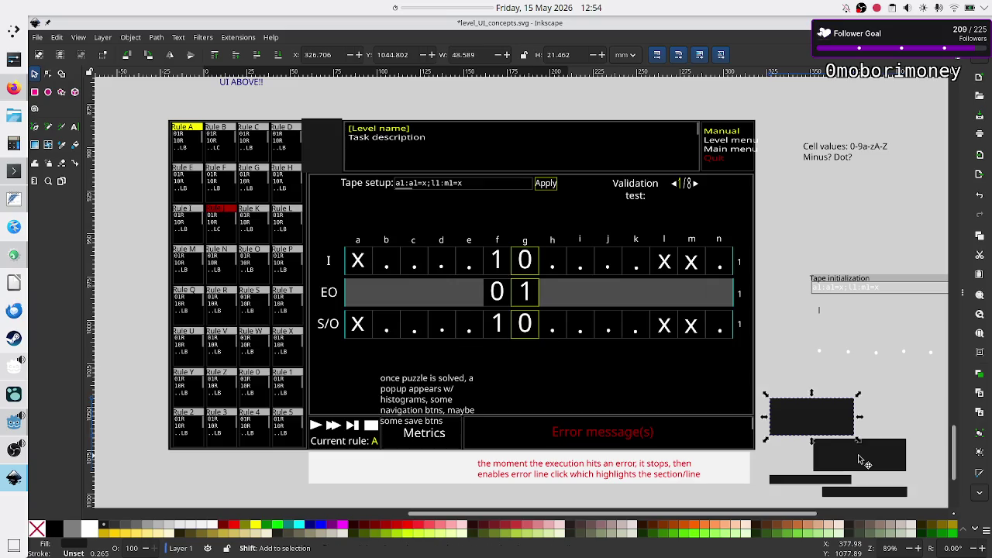
pyautogui.keyDown('shift'); pyautogui.click(859, 454); pyautogui.keyUp('shift')
pyautogui.keyDown('shift'); pyautogui.click(837, 480); pyautogui.keyUp('shift')
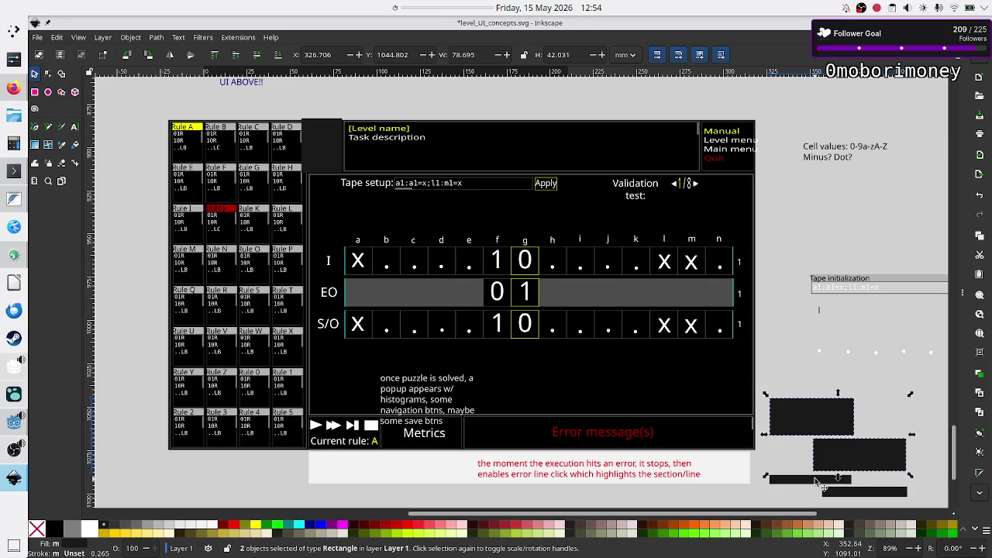
pyautogui.keyDown('shift'); pyautogui.click(864, 493); pyautogui.keyUp('shift')
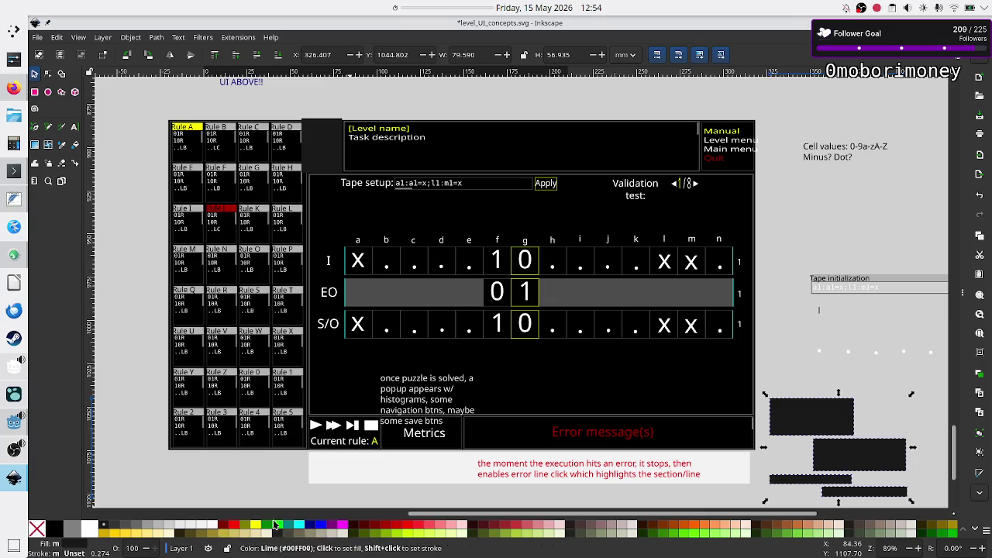
# Fill the four selected rectangles purple (#800080) and deselect them.
pyautogui.click(244, 526)
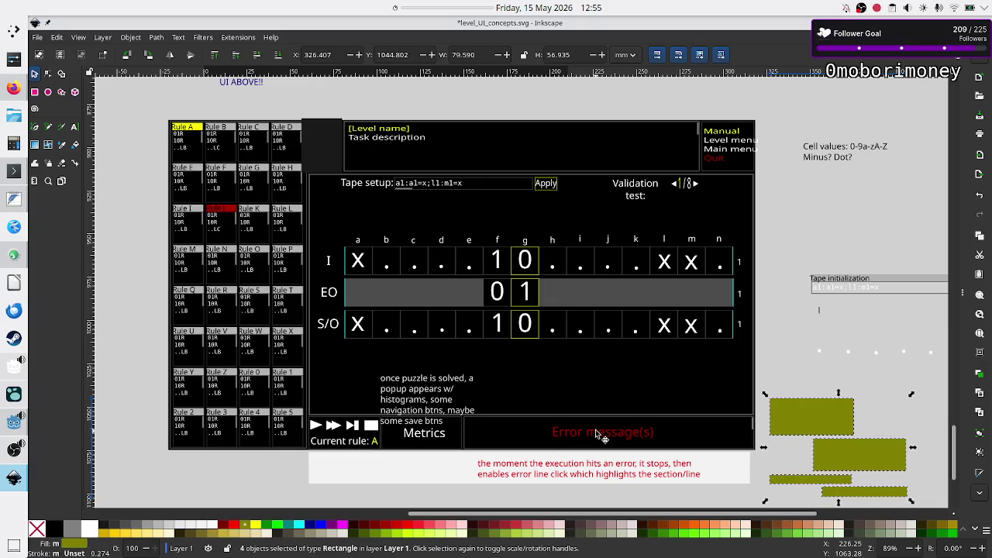
pyautogui.click(330, 527)
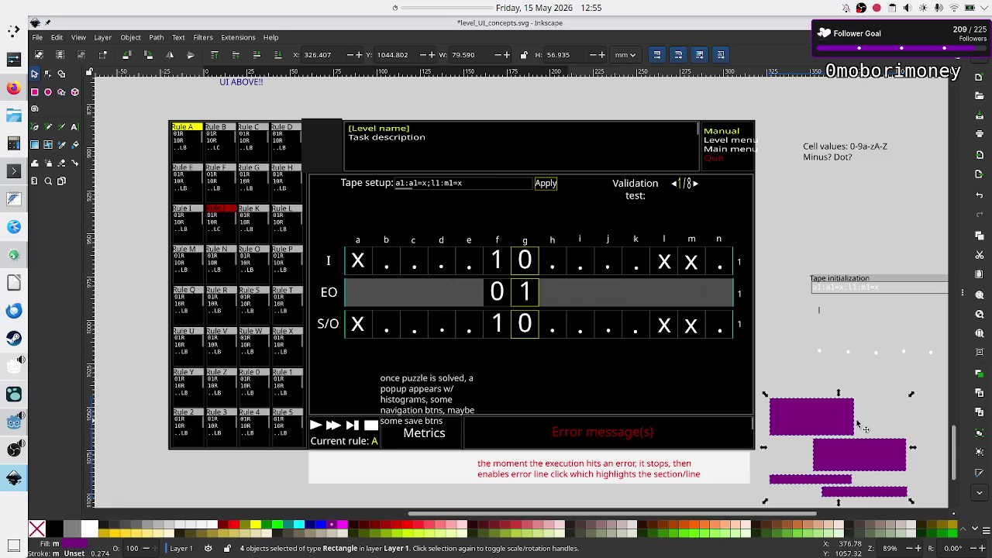
pyautogui.click(876, 379)
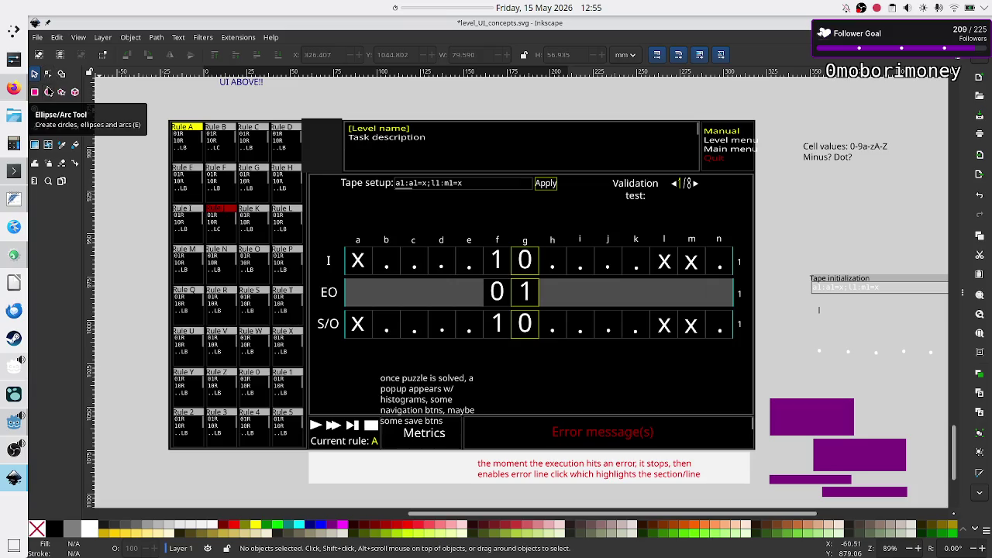
pyautogui.click(47, 73)
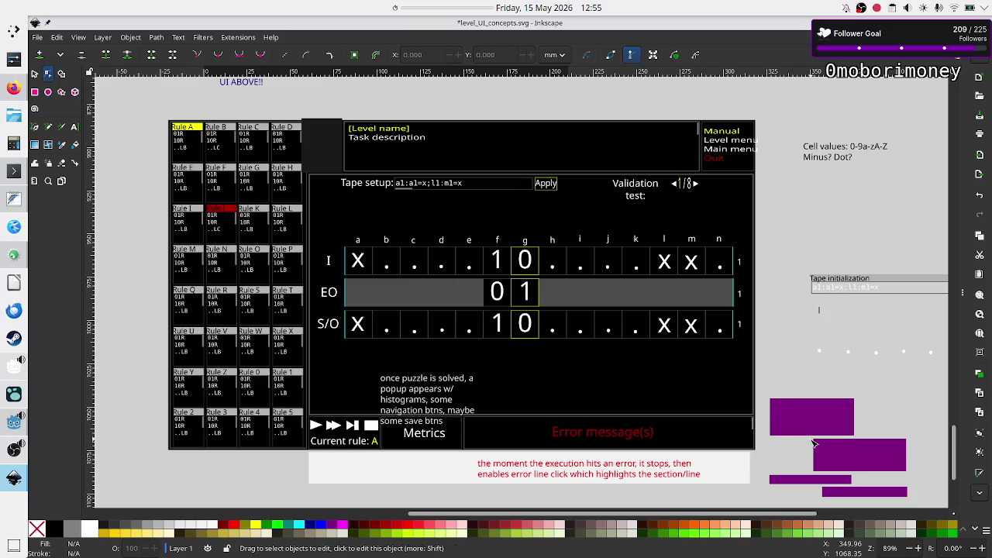
pyautogui.click(49, 127)
pyautogui.click(49, 129)
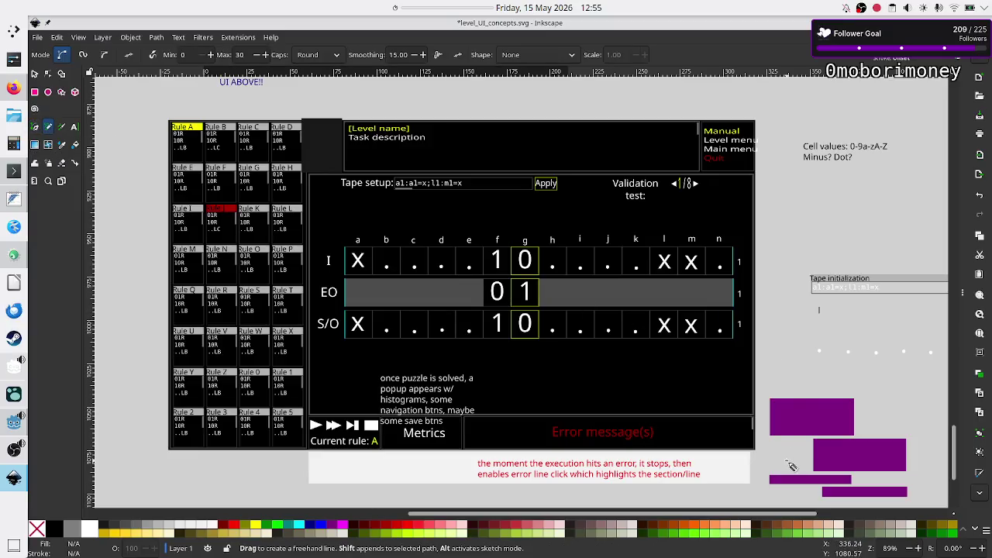
pyautogui.moveTo(789, 462); pyautogui.dragTo(799, 459)
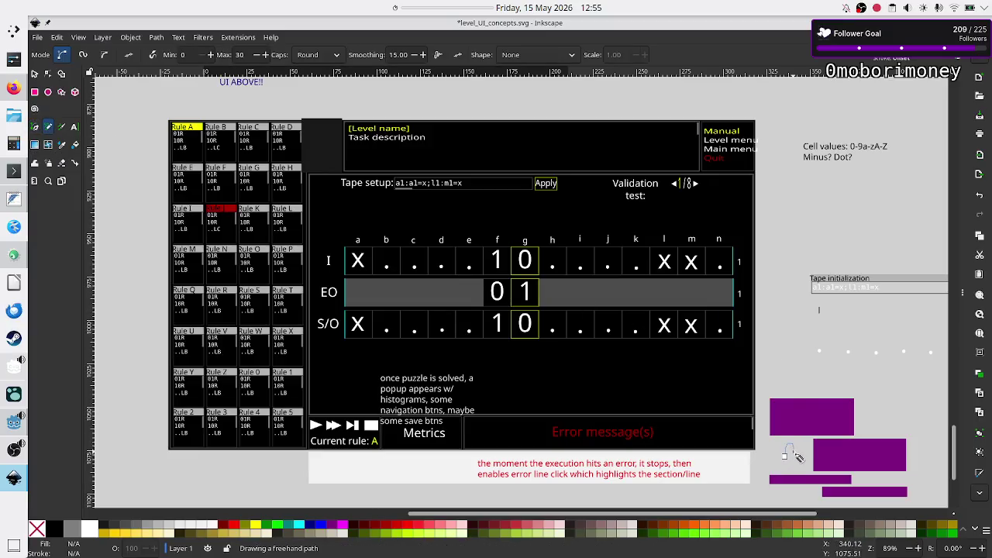
pyautogui.moveTo(797, 460); pyautogui.dragTo(791, 454)
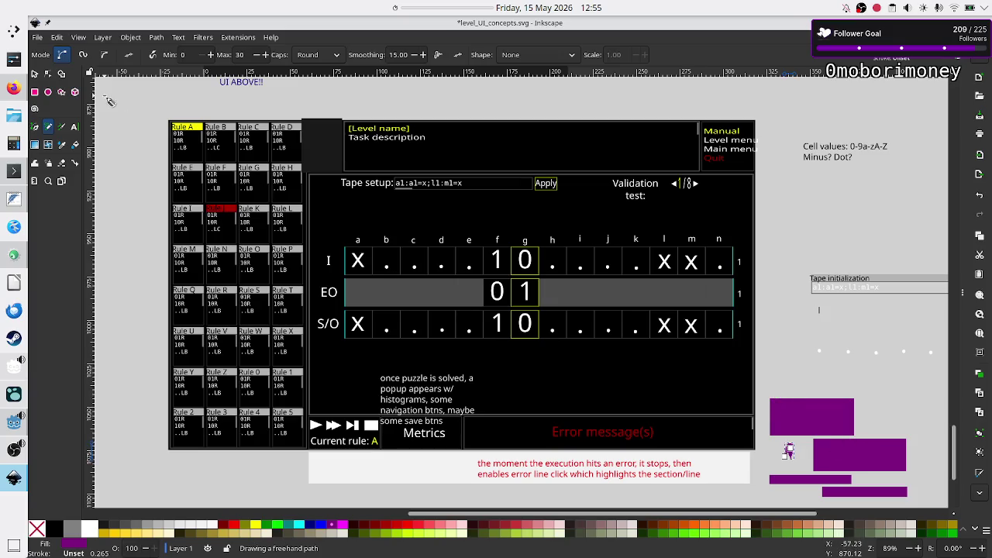
pyautogui.click(34, 73)
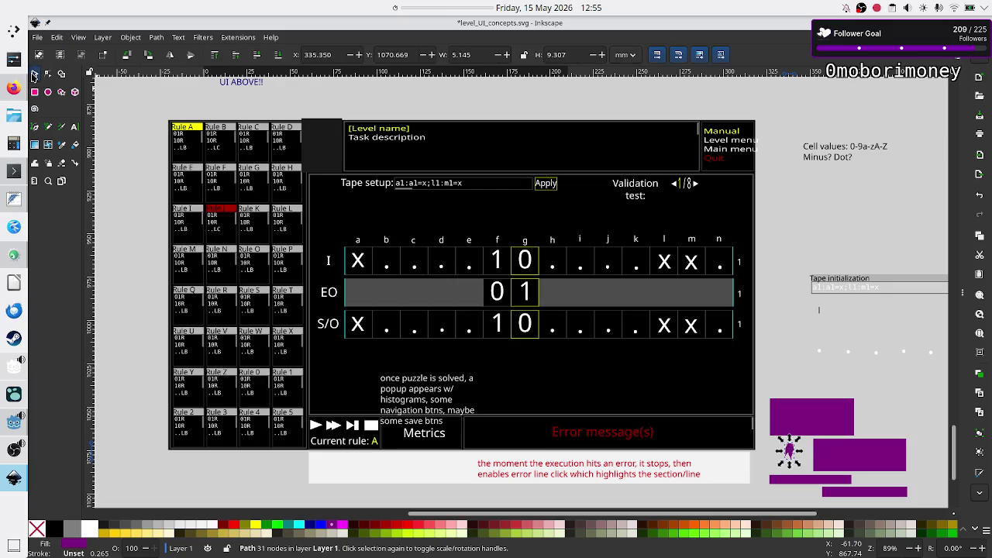
pyautogui.click(806, 461)
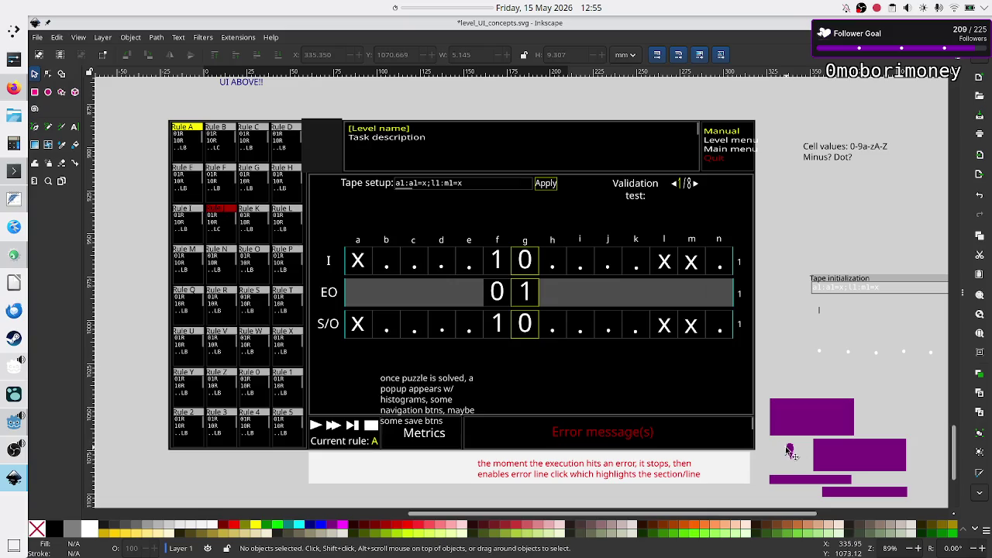
pyautogui.click(789, 452)
pyautogui.press('Delete')
# Switch via Godot to the Firefox window with 'exapunks save UI' image results.
pyautogui.press('alt')
pyautogui.hotkey('alt', 'Tab')
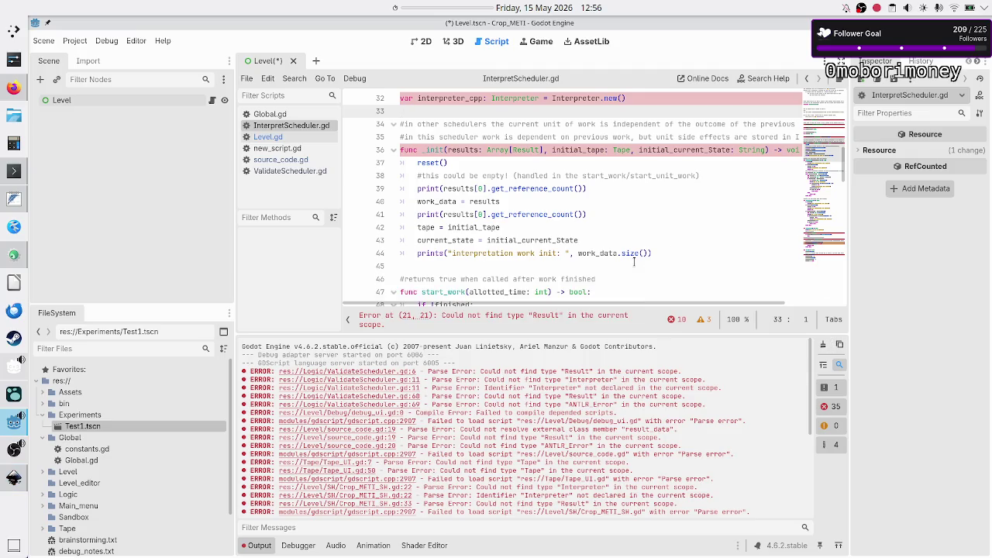
pyautogui.click(13, 88)
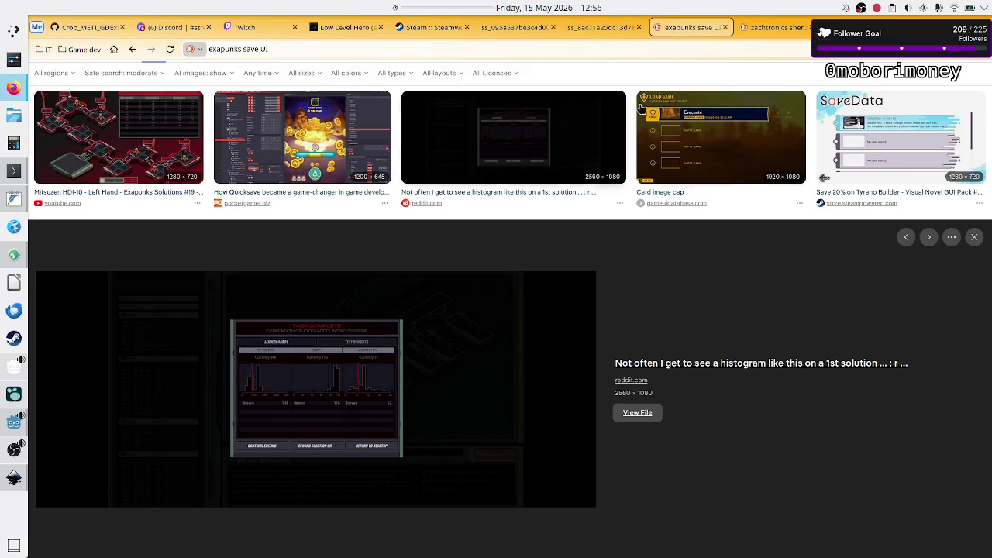
# Show DuckDuckGo image results for 'whatsapp chat with attachment'.
pyautogui.click(311, 48)
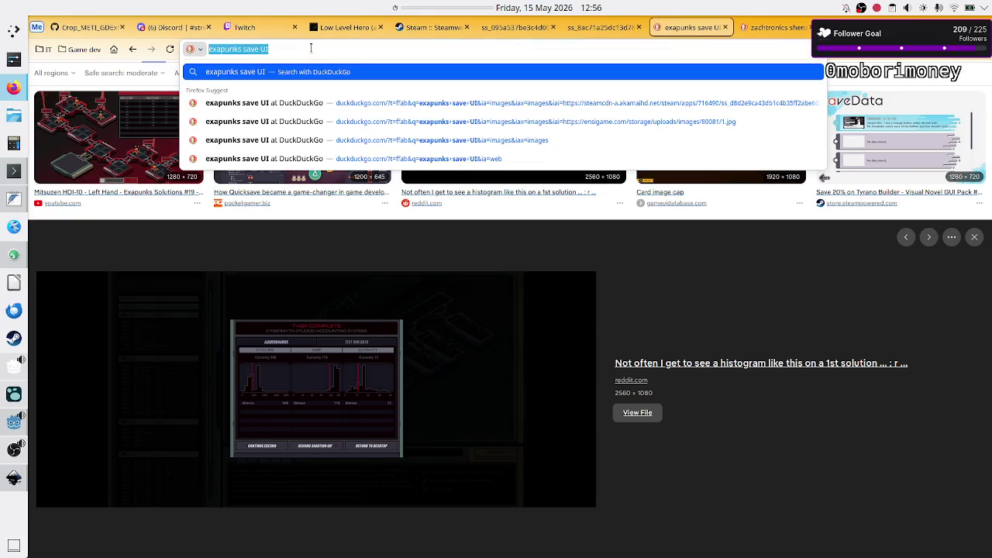
pyautogui.press('BackSpace')
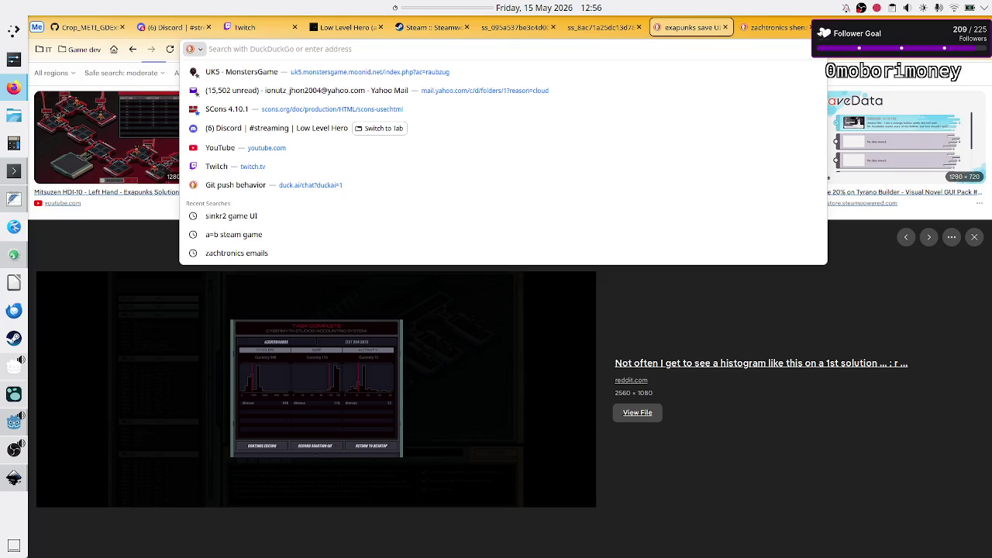
pyautogui.write('whats')
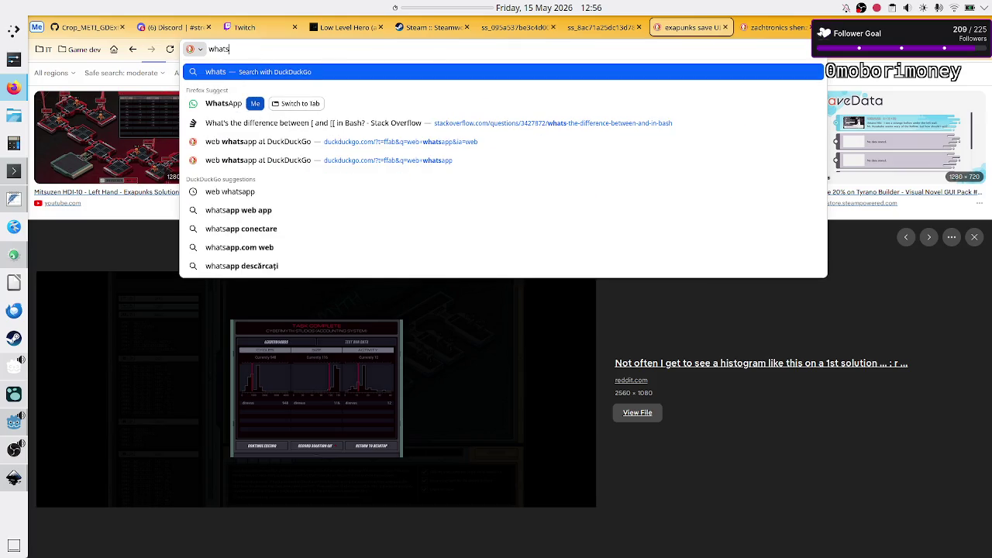
pyautogui.write('app')
pyautogui.press('BackSpace')
pyautogui.press('BackSpace')
pyautogui.press('BackSpace')
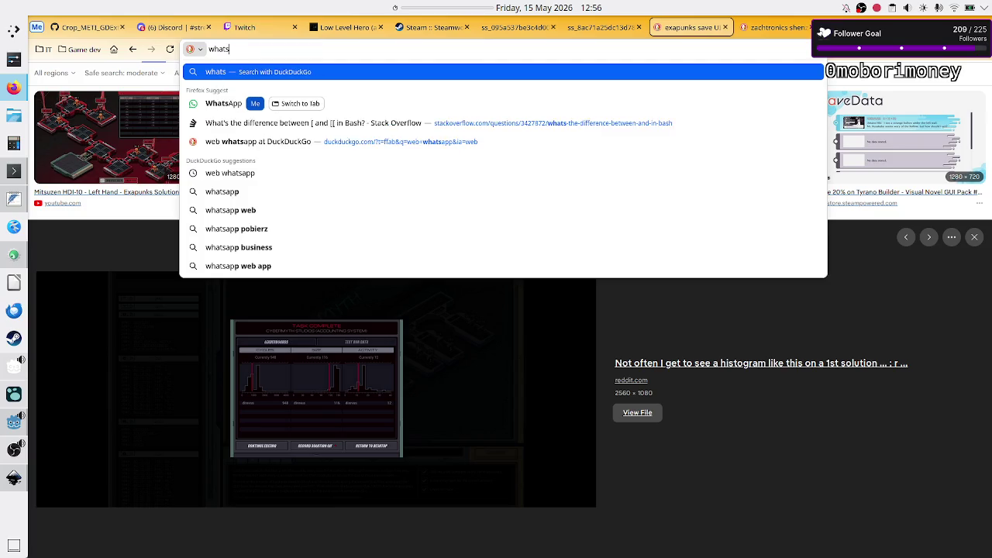
pyautogui.press('BackSpace')
pyautogui.write('sapp')
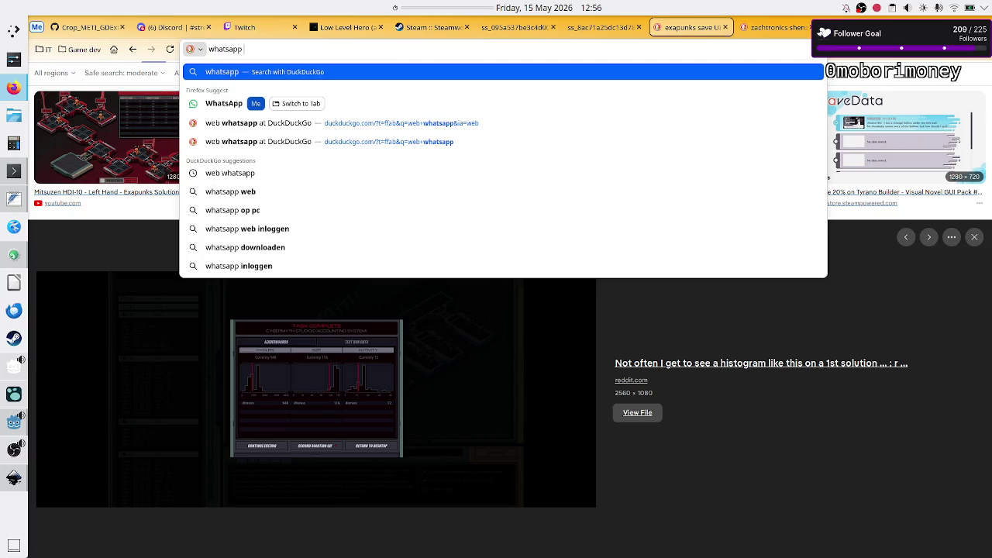
pyautogui.write(' chat with at')
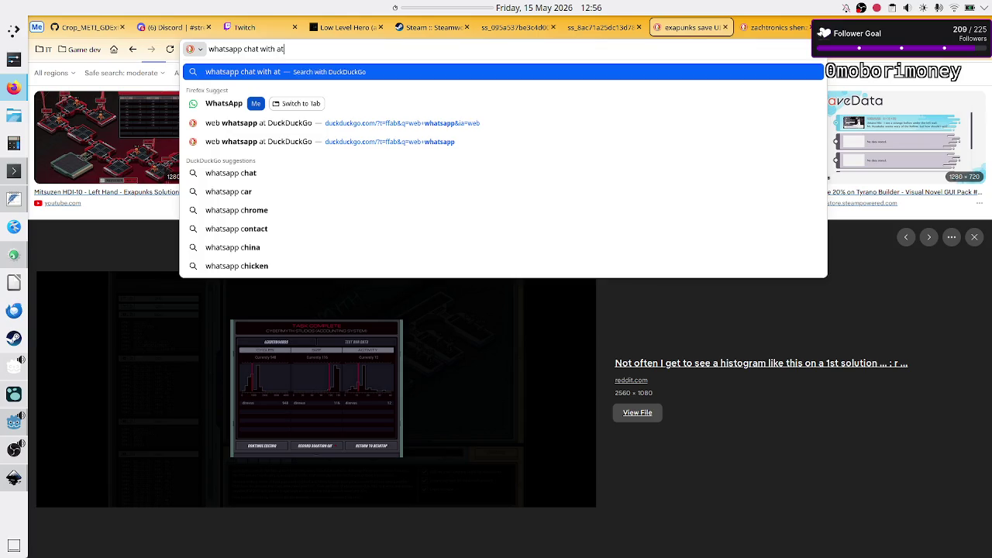
pyautogui.write('tachment')
pyautogui.press('Return')
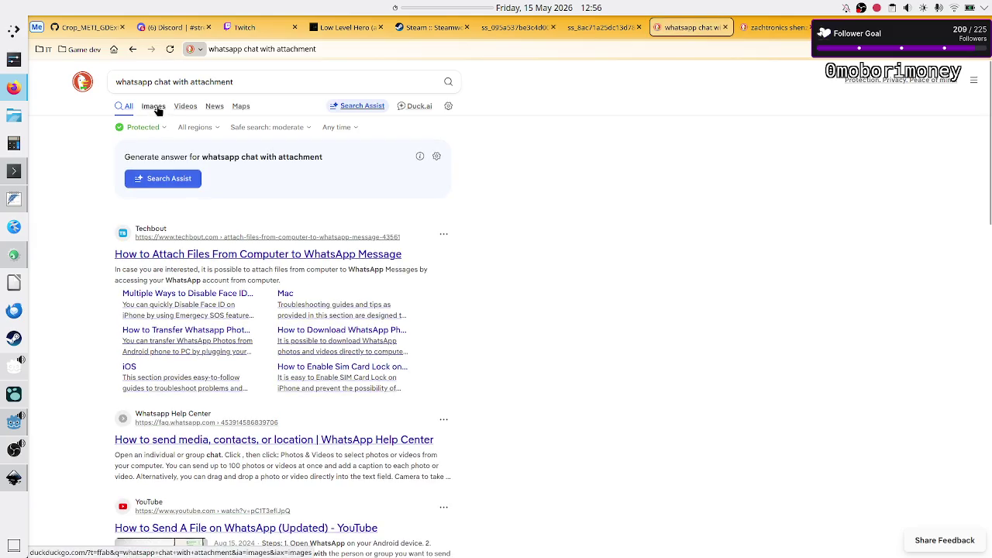
pyautogui.click(154, 107)
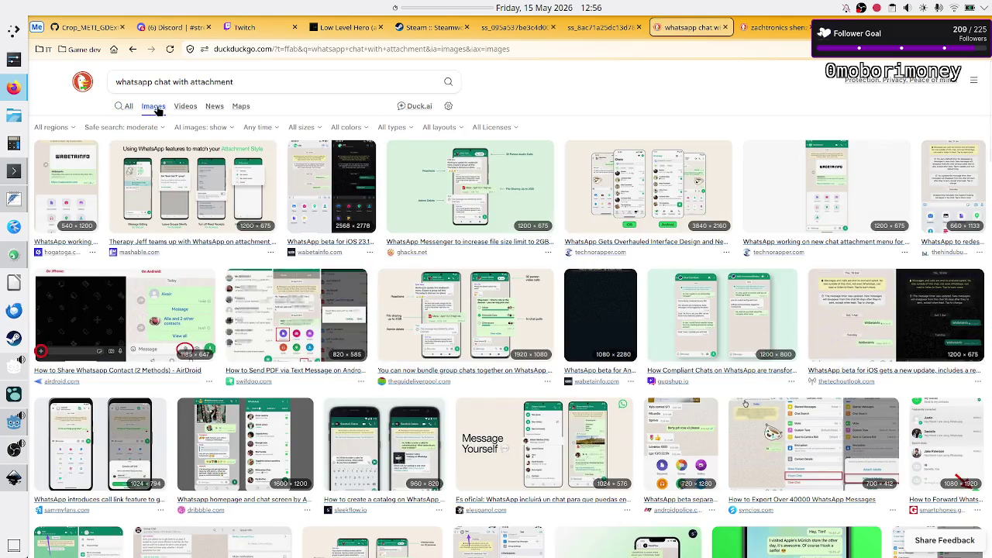
# Open the 1920×1080 'bundle group chats' preview and start a region capture over it.
pyautogui.click(477, 303)
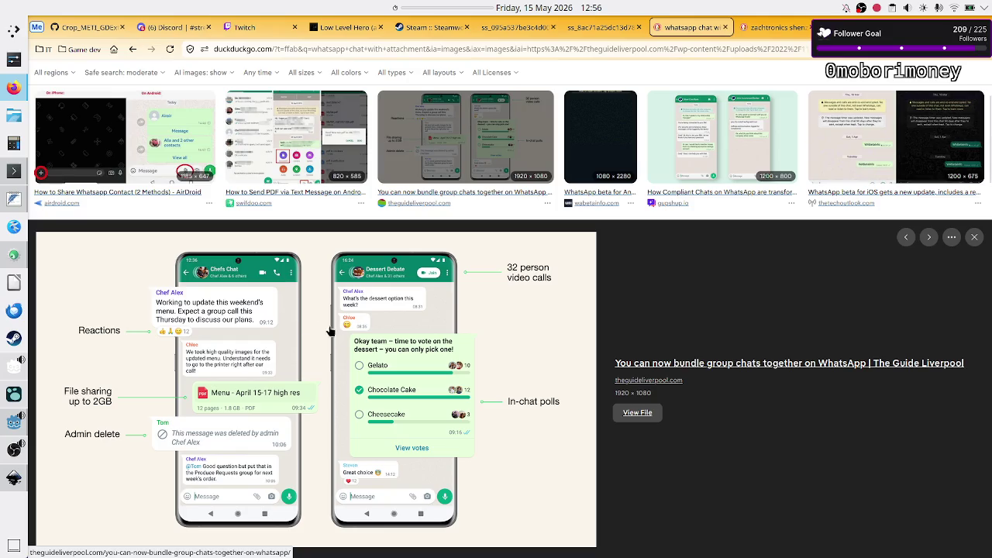
pyautogui.press('Print')
pyautogui.moveTo(494, 352); pyautogui.dragTo(178, 328)
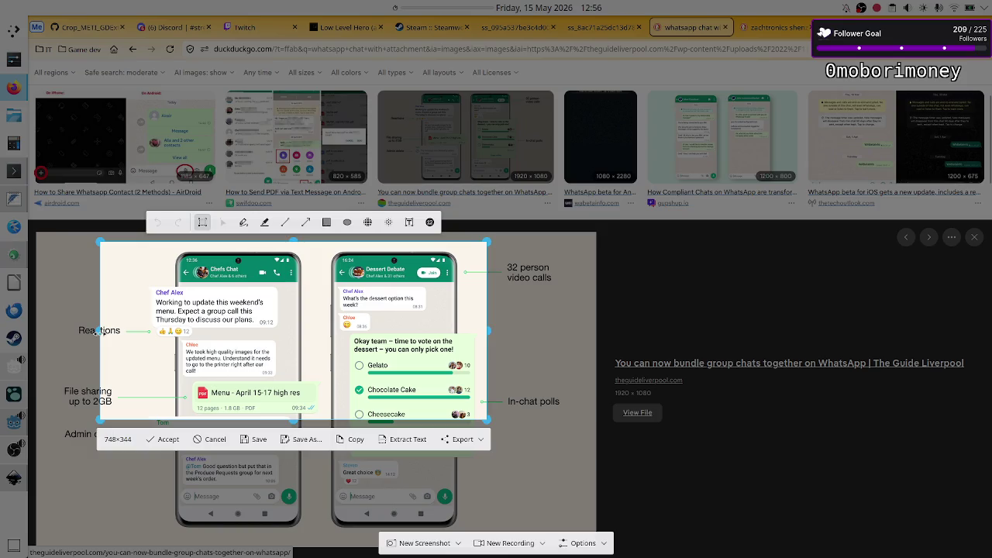
# Fit a capture region around the left phone, then discard it to start over.
pyautogui.moveTo(99, 334); pyautogui.dragTo(151, 354)
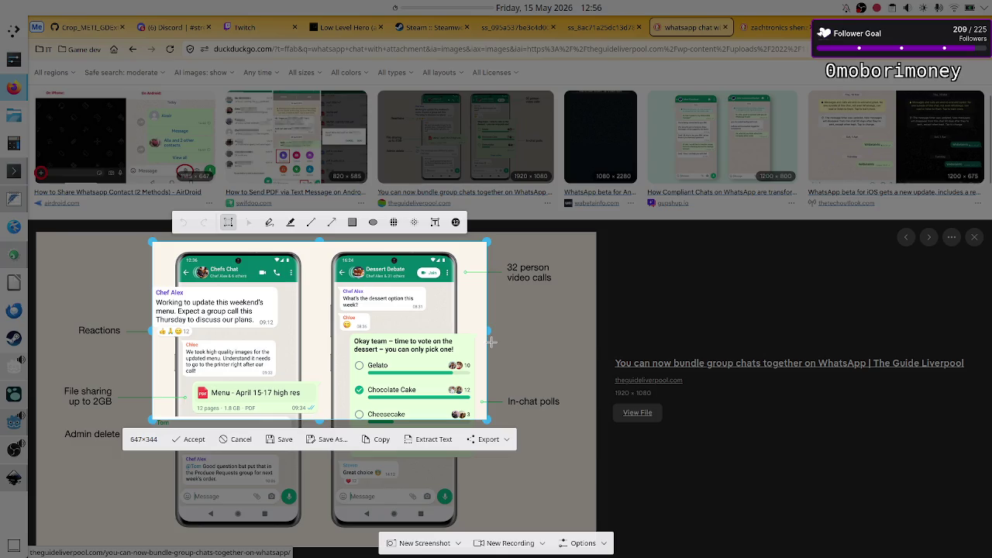
pyautogui.moveTo(490, 333); pyautogui.dragTo(323, 341)
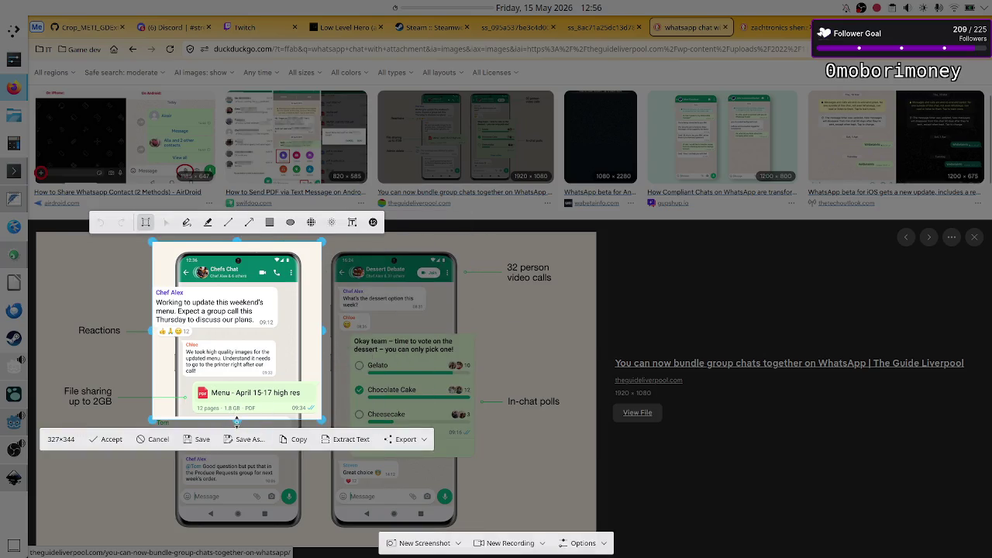
pyautogui.moveTo(237, 421); pyautogui.dragTo(230, 505)
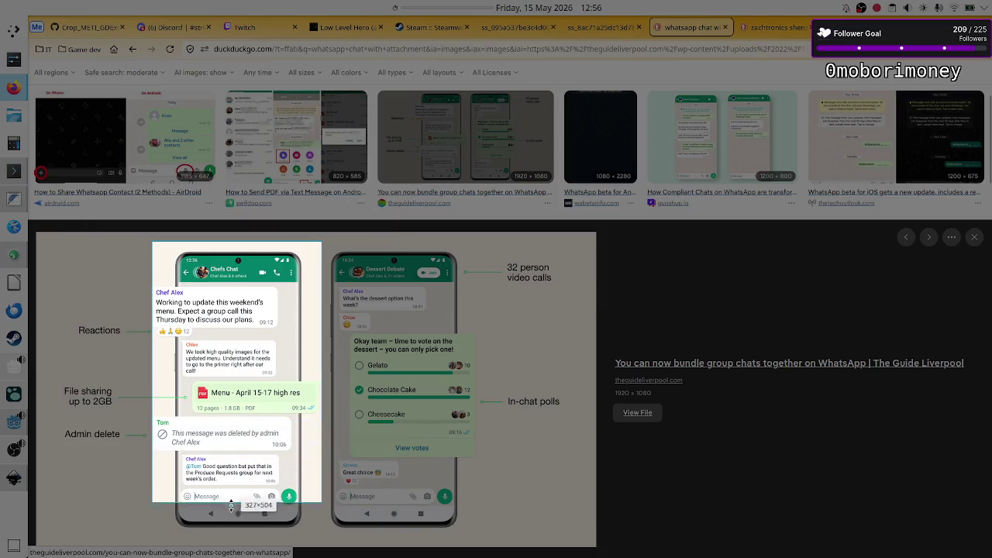
pyautogui.moveTo(231, 505); pyautogui.dragTo(234, 490)
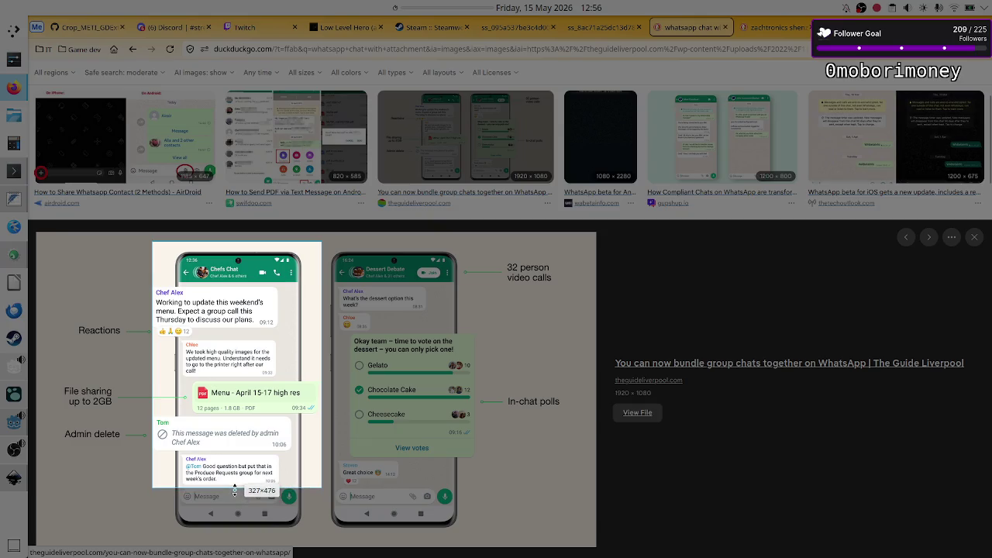
pyautogui.moveTo(235, 488); pyautogui.dragTo(235, 490)
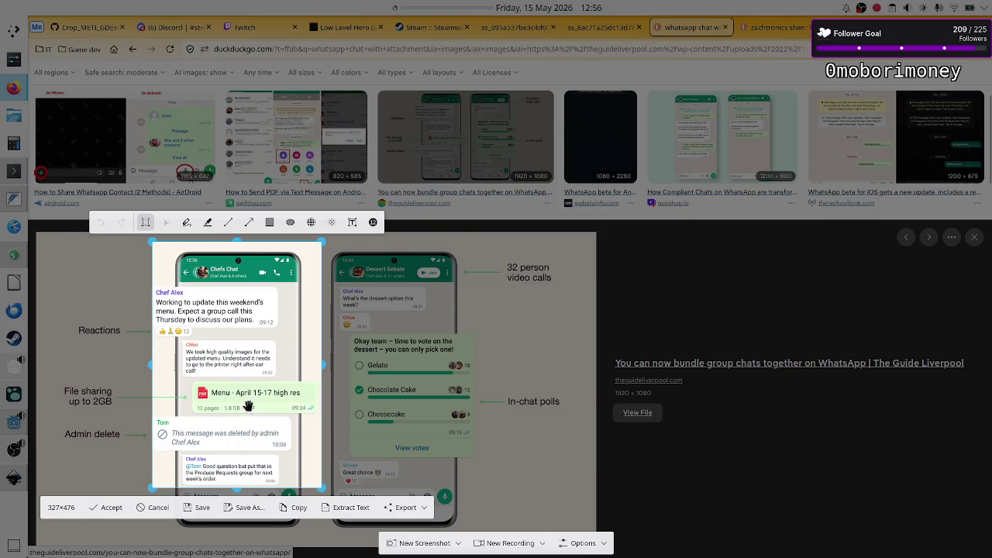
pyautogui.rightClick(270, 351)
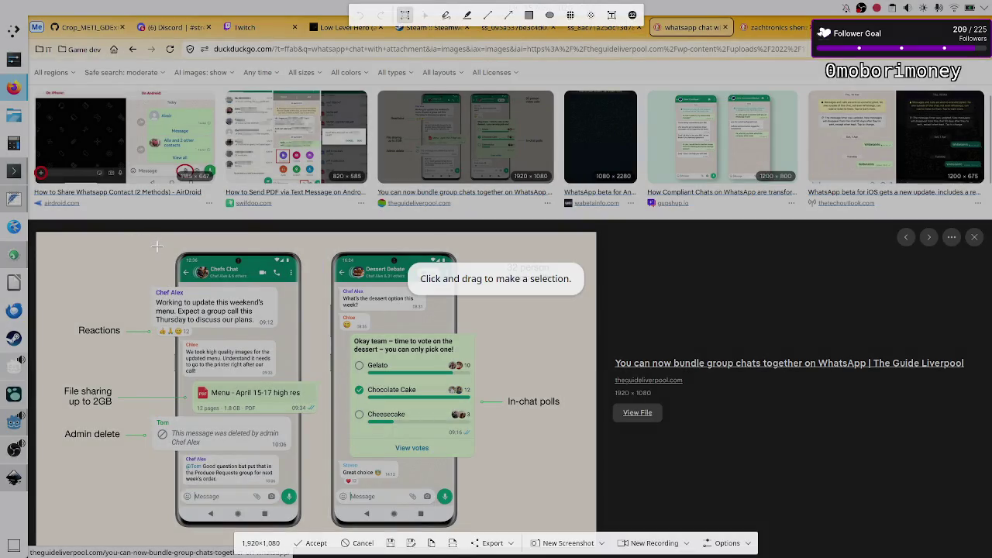
# Draw a 332×548 region around the left phone and copy it to the clipboard.
pyautogui.moveTo(147, 247)
pyautogui.mouseDown()
pyautogui.moveTo(311, 444)
pyautogui.moveTo(317, 530)
pyautogui.mouseUp()
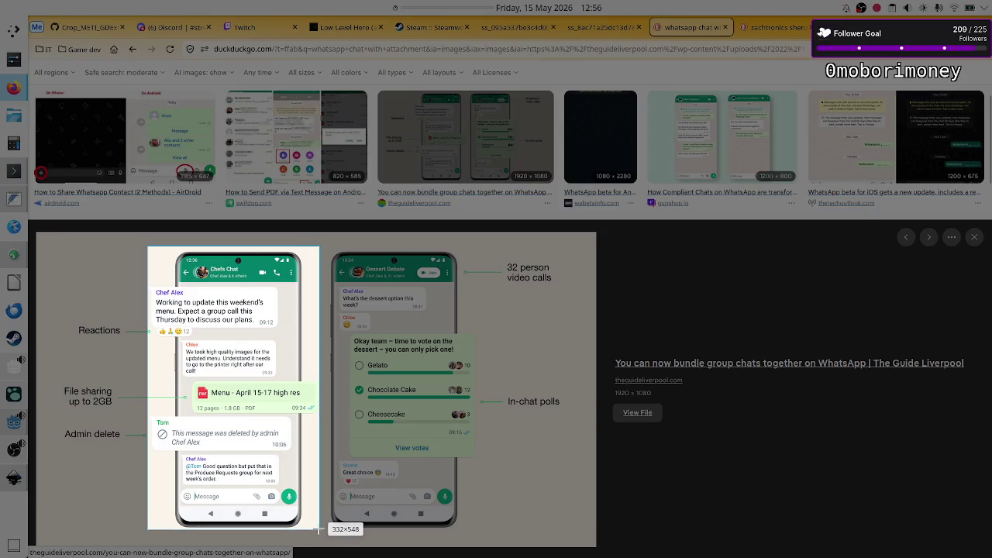
pyautogui.moveTo(316, 530); pyautogui.dragTo(319, 529)
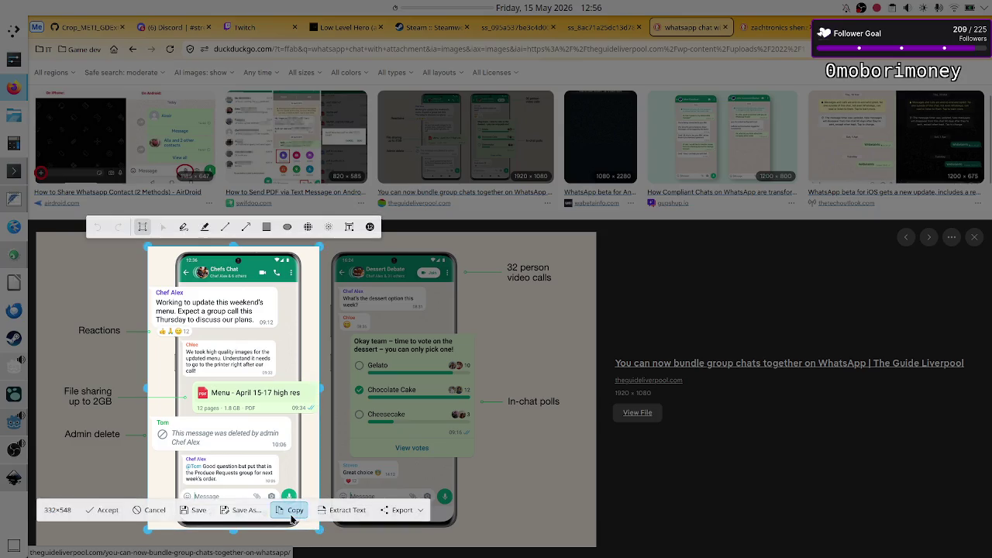
pyautogui.click(292, 511)
pyautogui.scroll(5, 466, 242)
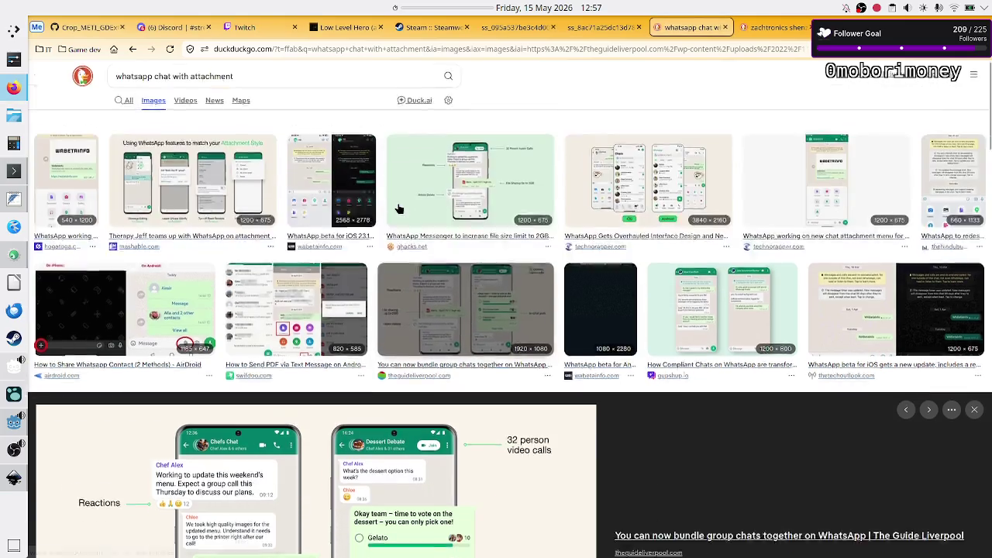
# Replace the WhatsApp query with 'zachtronics opus magnum UI' and run the search.
pyautogui.click(238, 80)
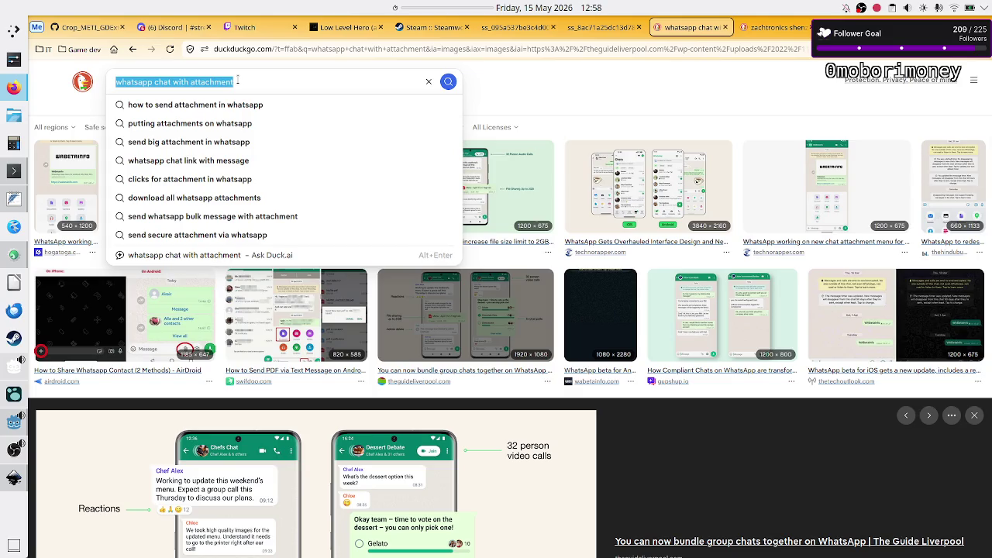
pyautogui.press('BackSpace')
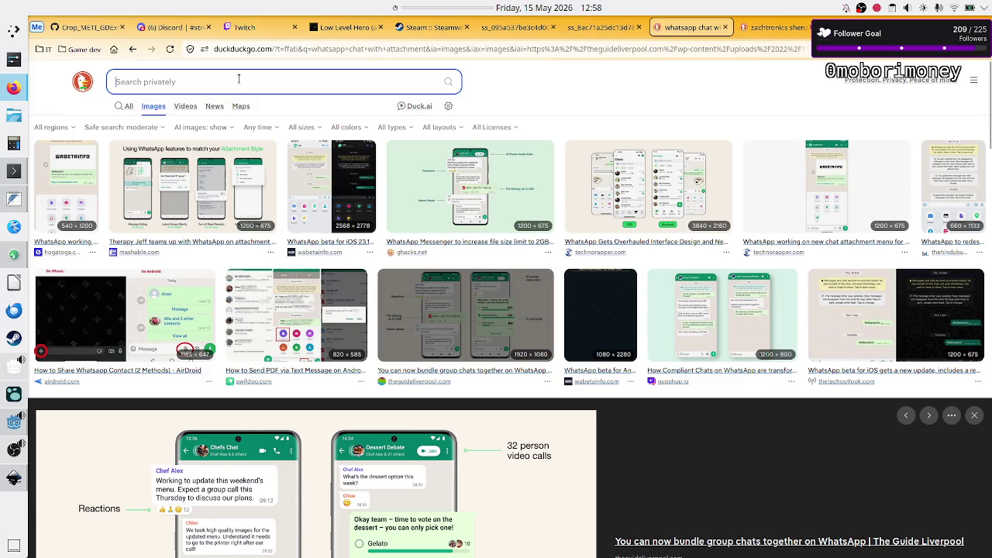
pyautogui.write('zachtro')
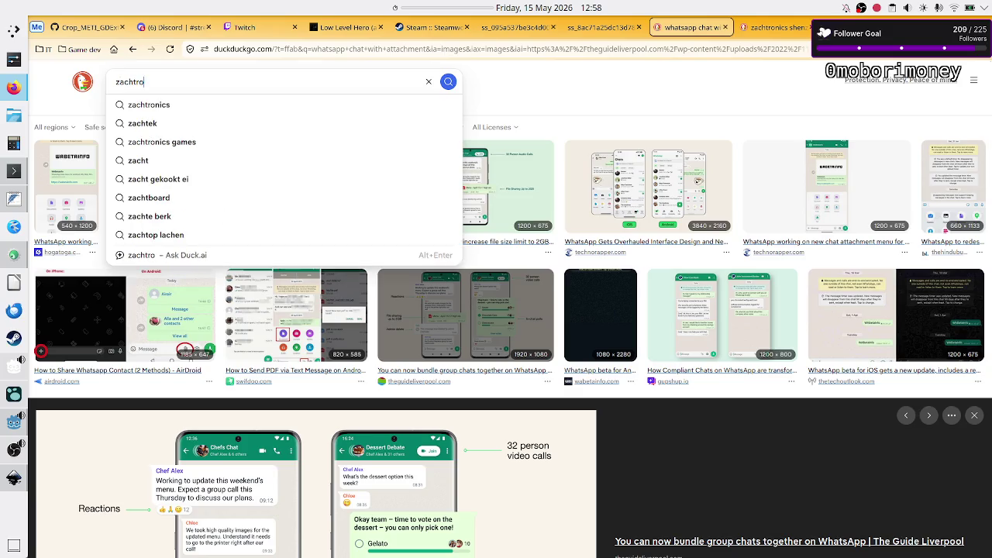
pyautogui.write('nics')
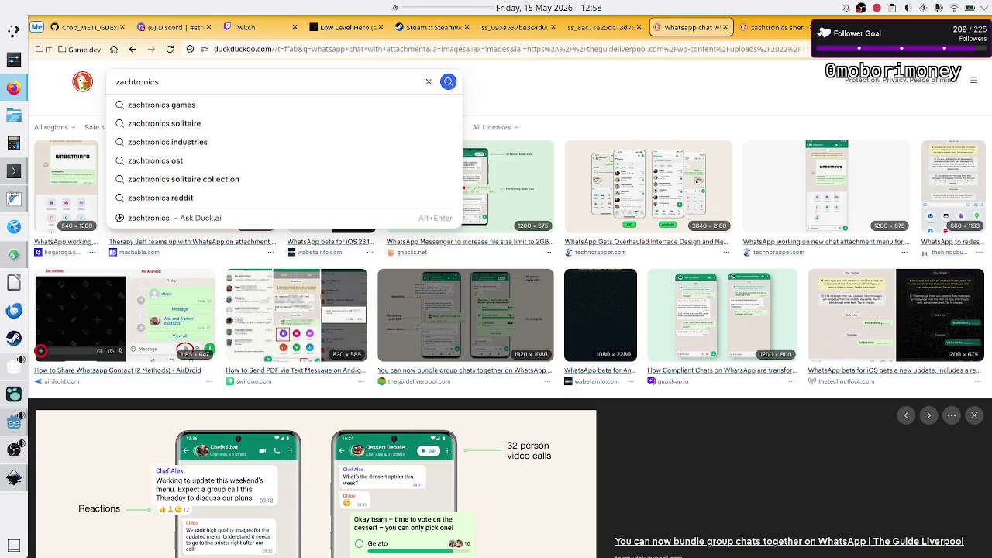
pyautogui.write(' opus')
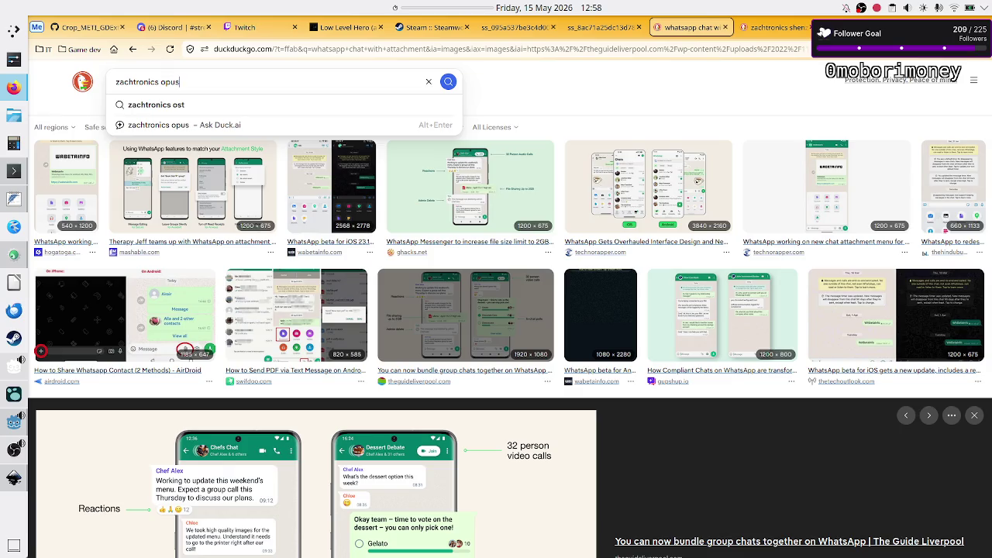
pyautogui.write(' magnum')
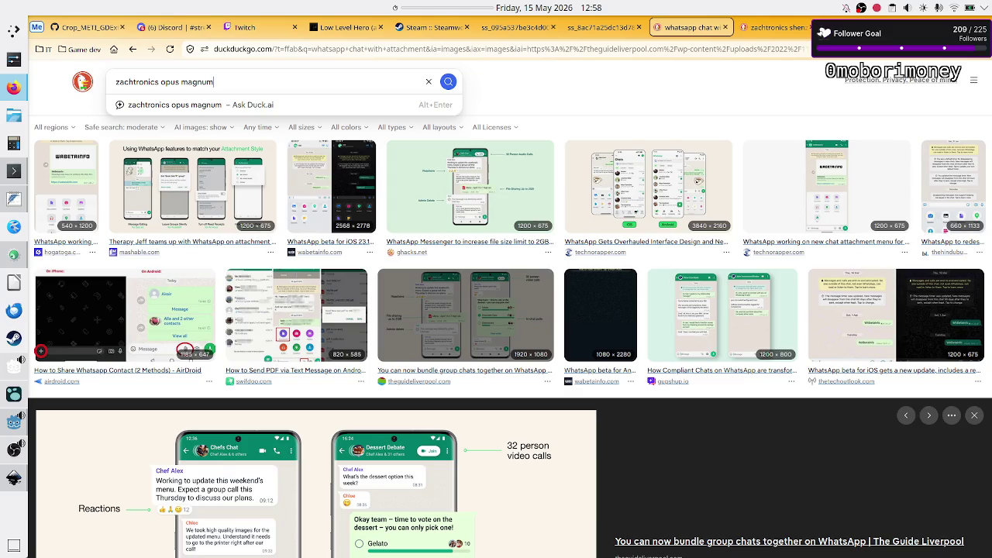
pyautogui.write(' UI')
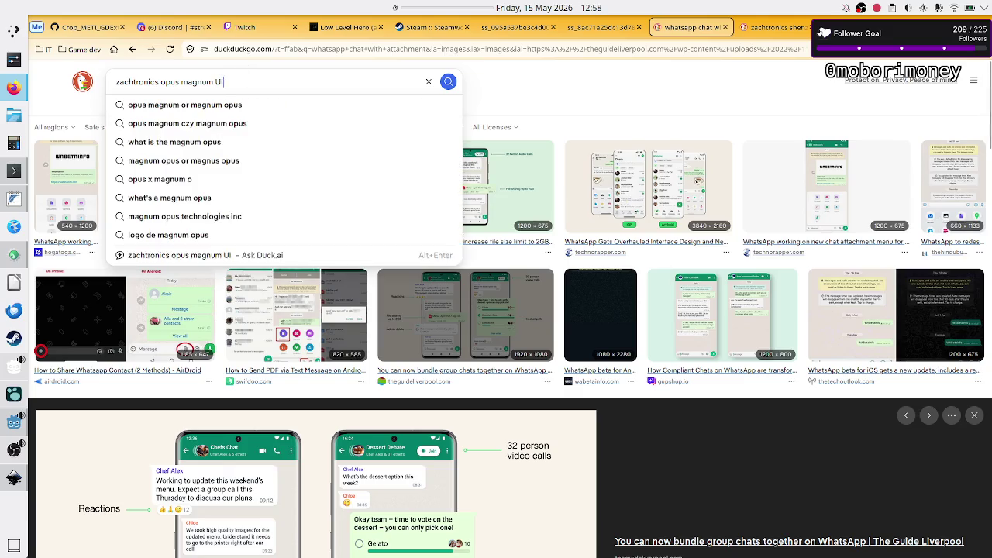
pyautogui.press('Return')
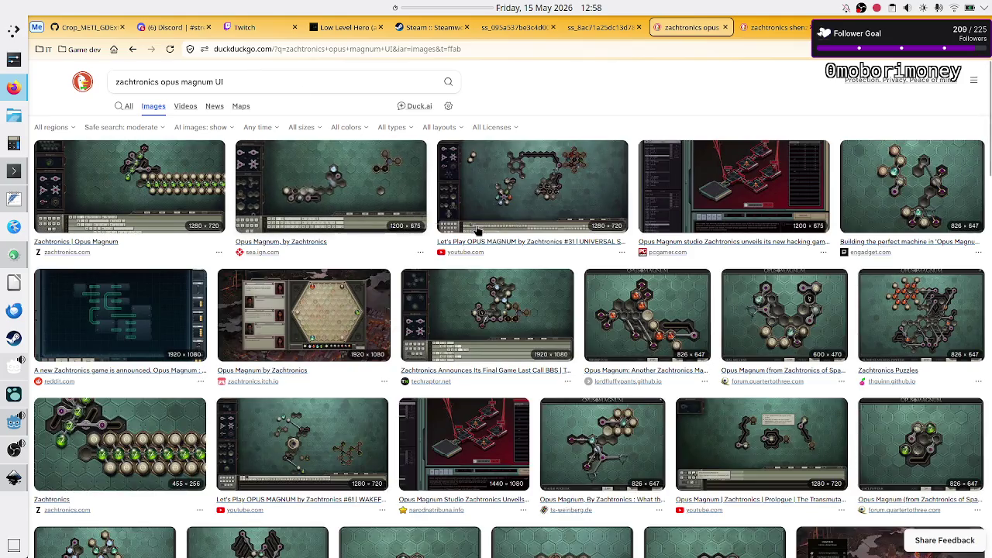
# View the full-size 'Opus Magnum by Zachtronics' screenshot in a new tab, then return to Inkscape.
pyautogui.click(291, 303)
pyautogui.rightClick(384, 370)
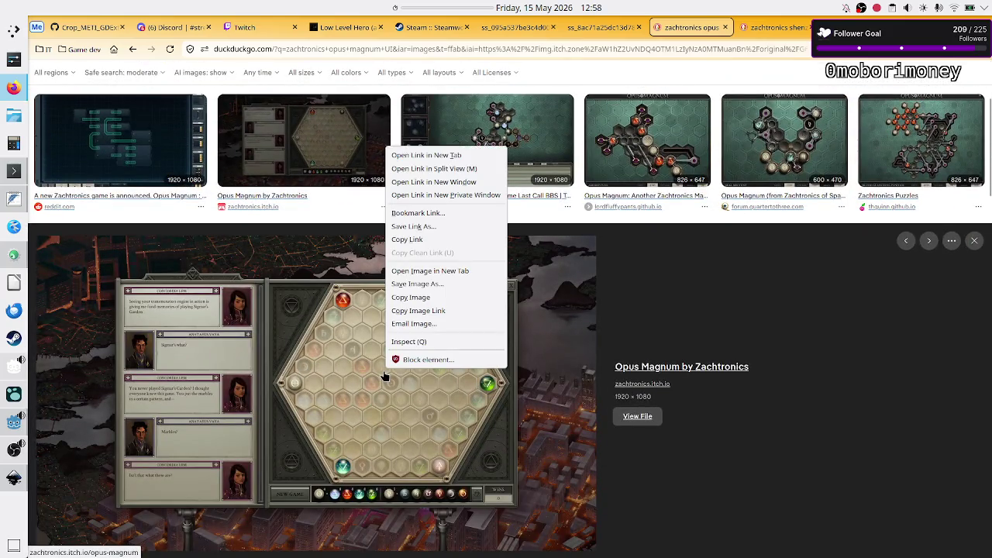
pyautogui.click(448, 271)
pyautogui.click(709, 27)
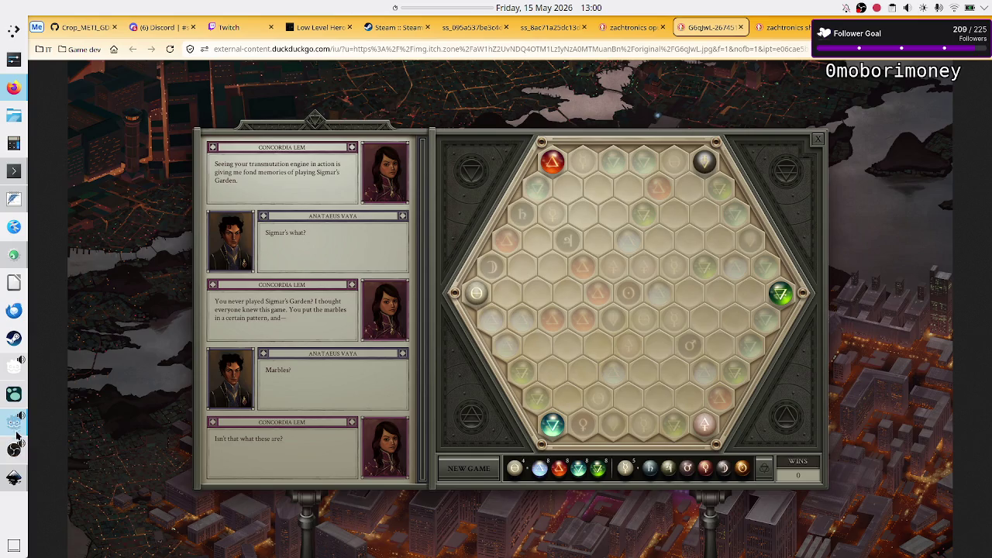
pyautogui.click(14, 477)
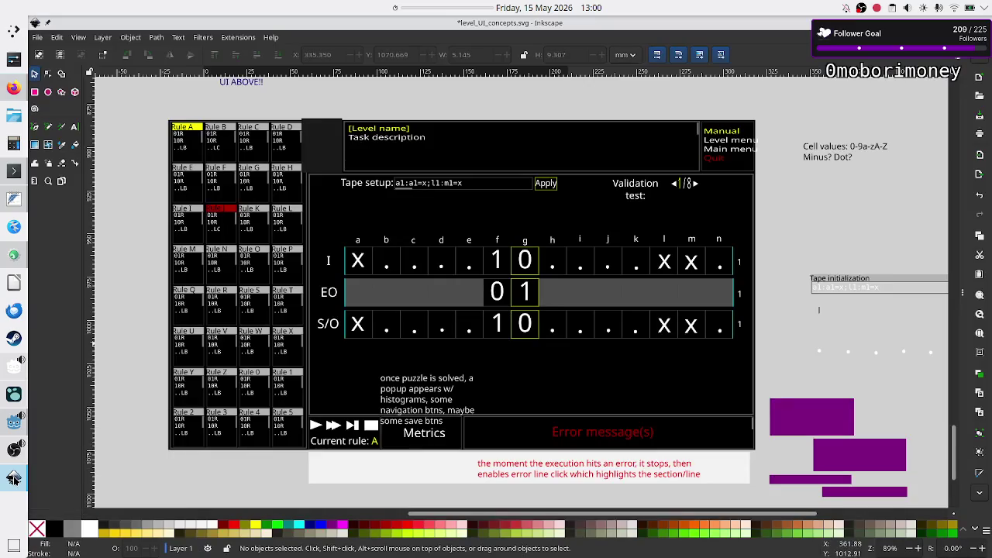
pyautogui.scroll(8, 366, 360)
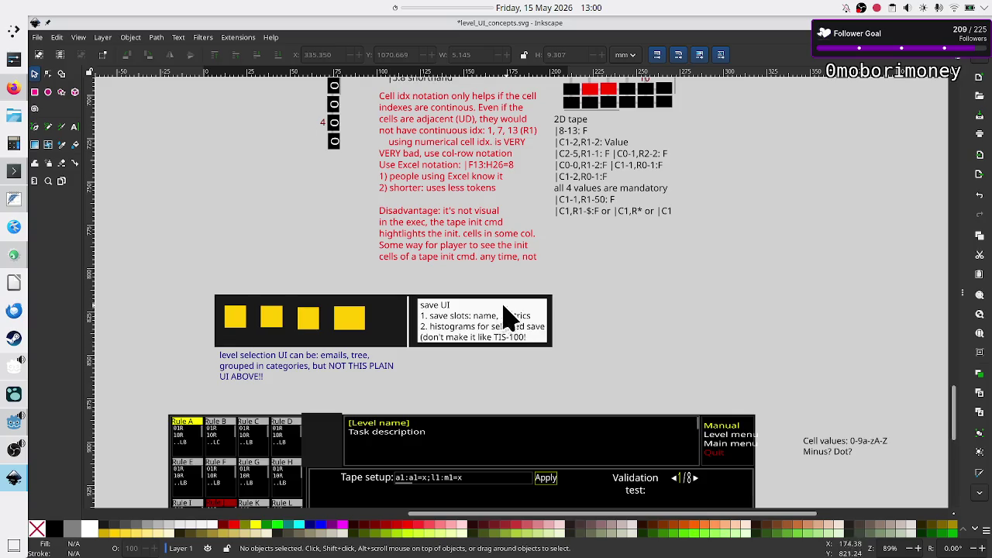
pyautogui.hotkey('alt', 'Tab')
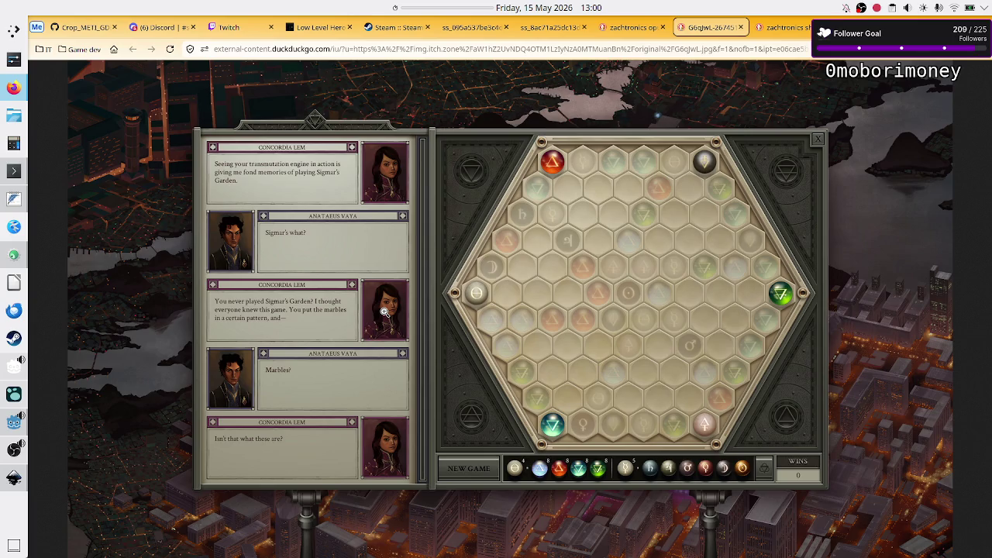
pyautogui.hotkey('alt', 'Tab')
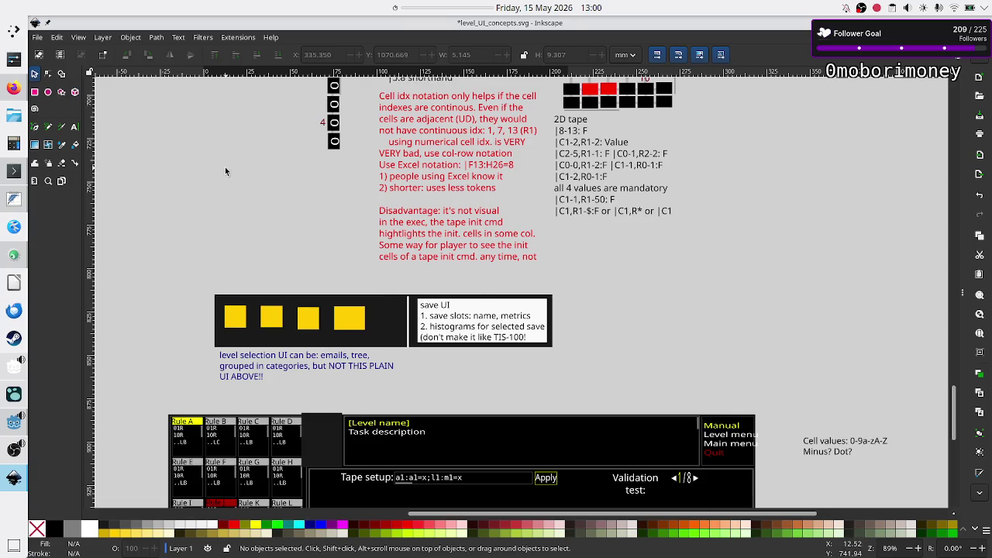
pyautogui.press('ctrl')
pyautogui.click(14, 87)
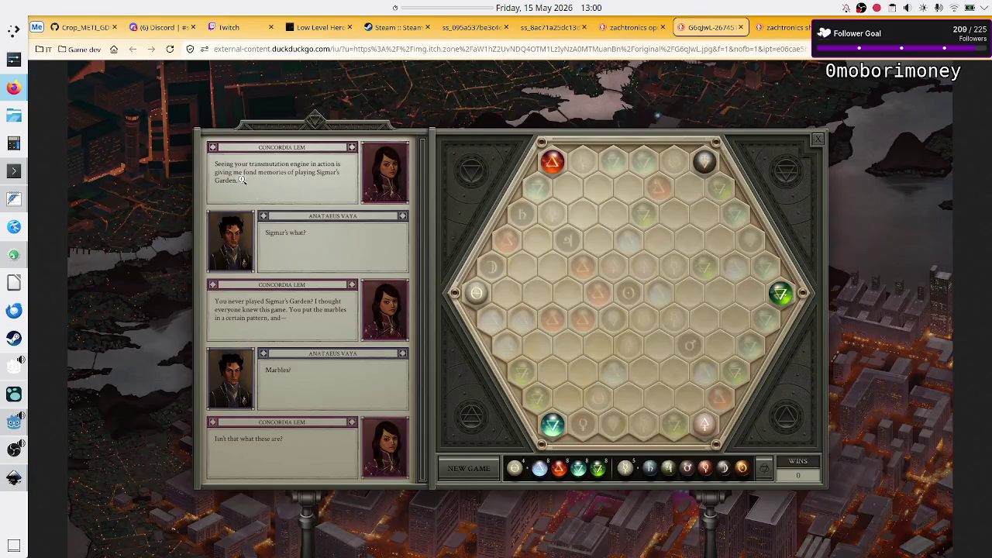
pyautogui.click(189, 113)
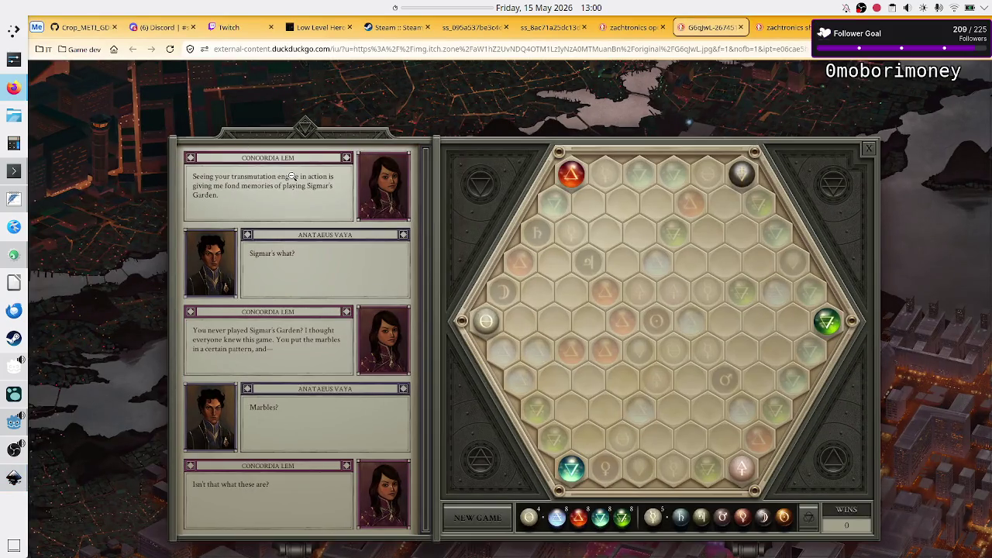
pyautogui.click(292, 176)
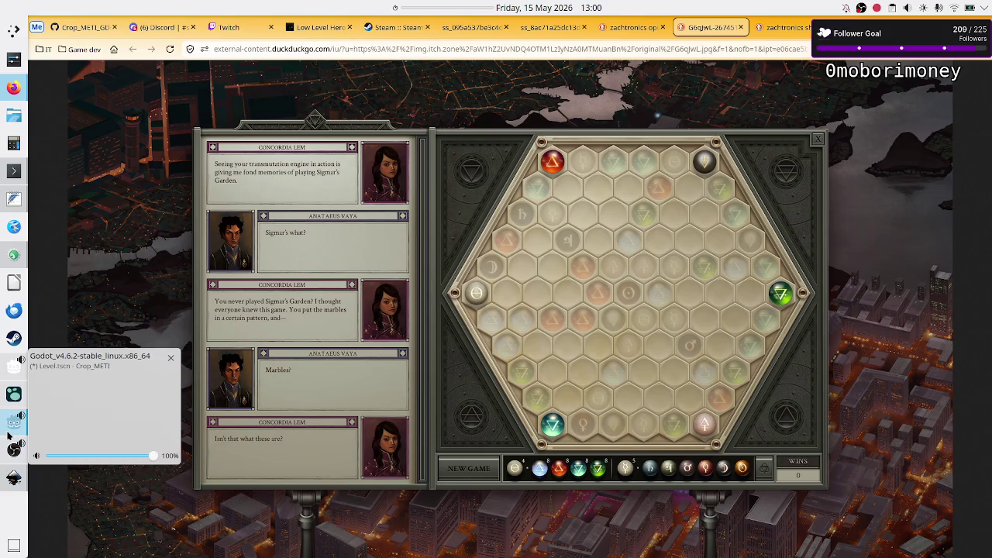
pyautogui.moveTo(13, 422)
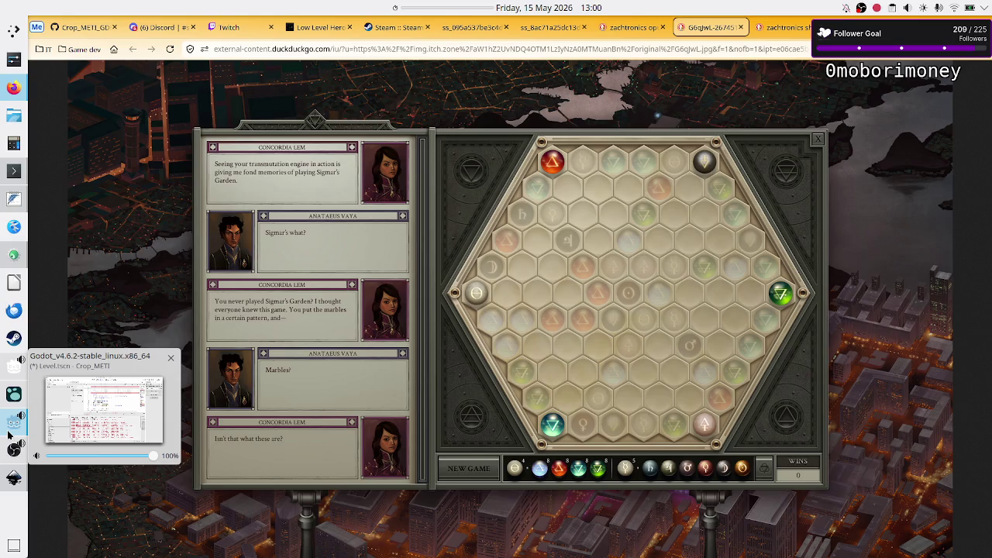
pyautogui.click(13, 476)
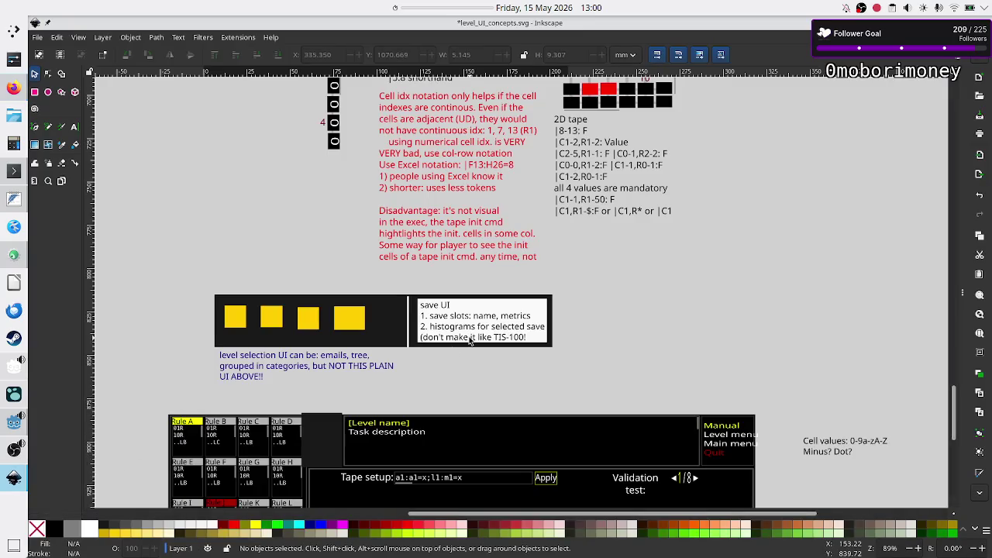
# Paste the copied WhatsApp chat screenshot onto the canvas right of the notes.
pyautogui.rightClick(770, 211)
pyautogui.click(794, 224)
pyautogui.moveTo(790, 222)
pyautogui.mouseDown()
pyautogui.moveTo(730, 284)
pyautogui.moveTo(778, 266)
pyautogui.mouseUp()
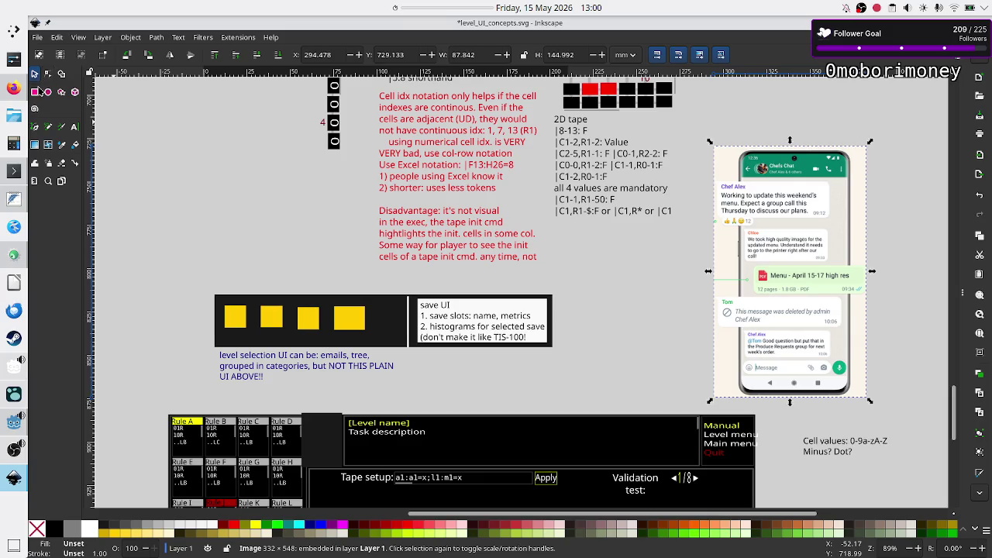
# Add a flowed-text note reading 'Don't make it like in Opus Magnum!' beside the screenshot.
pyautogui.click(74, 127)
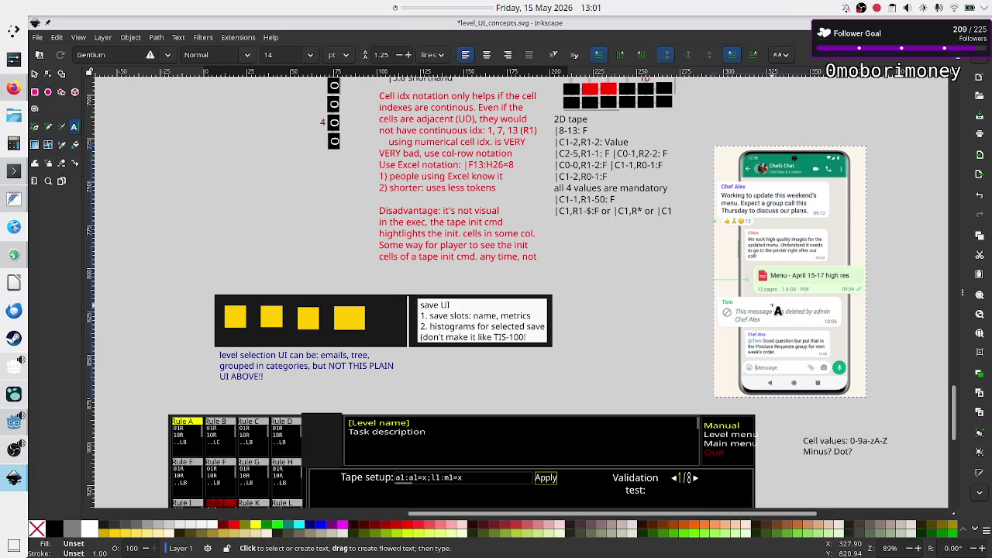
pyautogui.moveTo(637, 263)
pyautogui.mouseDown()
pyautogui.moveTo(686, 315)
pyautogui.moveTo(713, 326)
pyautogui.mouseUp()
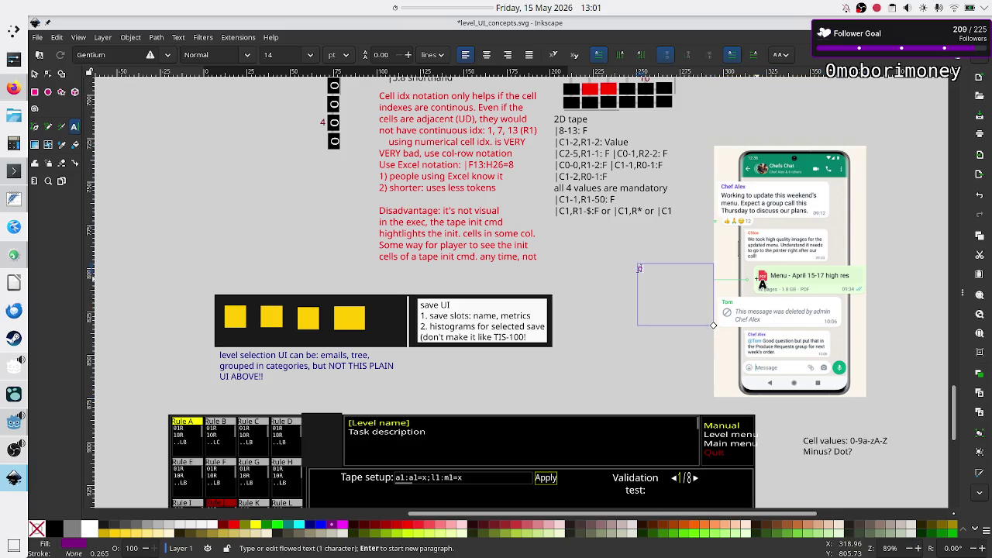
pyautogui.write("Don't ")
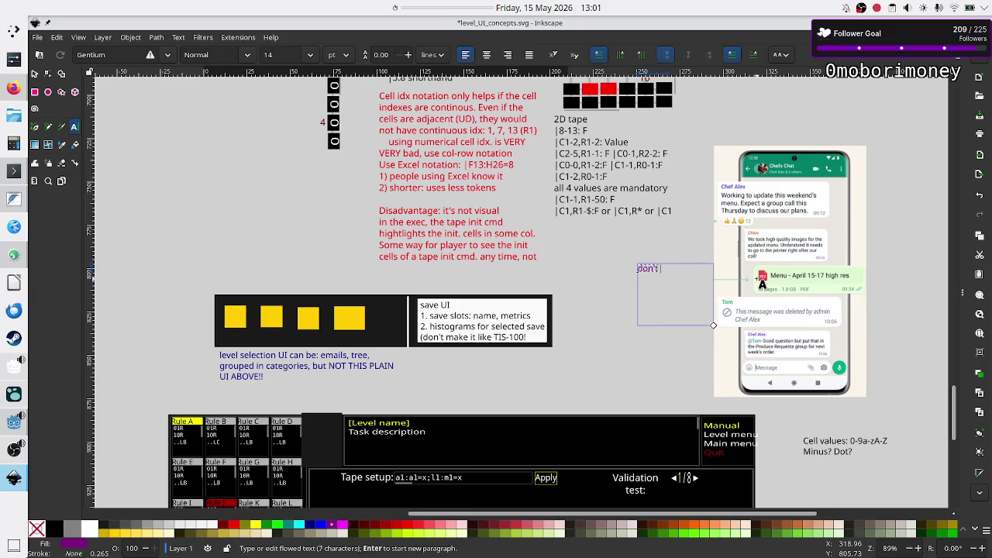
pyautogui.write('make it l')
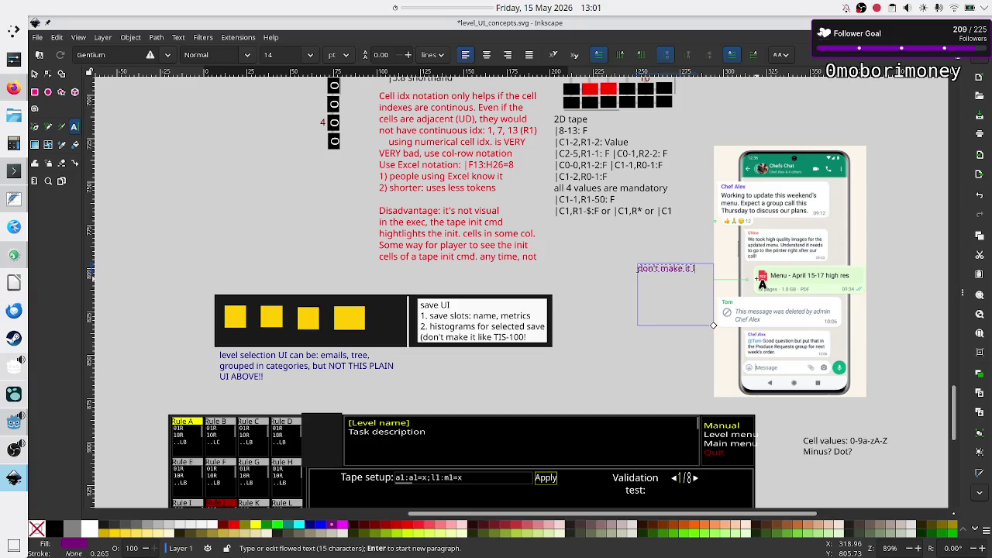
pyautogui.write('ike')
pyautogui.write(' in')
pyautogui.write(' Op')
pyautogui.press('BackSpace')
pyautogui.write('pus M')
pyautogui.write('agnum!')
pyautogui.press('Escape')
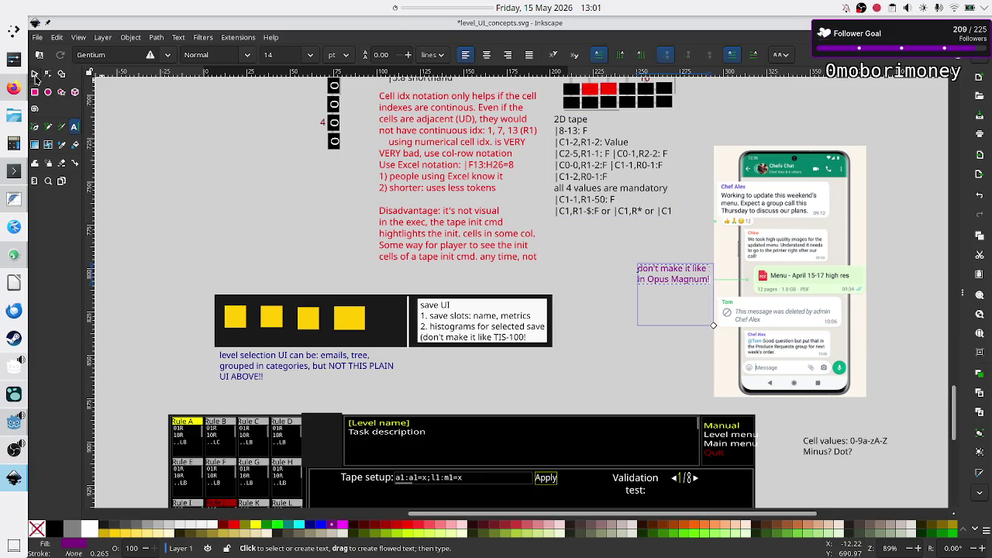
pyautogui.click(35, 74)
pyautogui.click(656, 321)
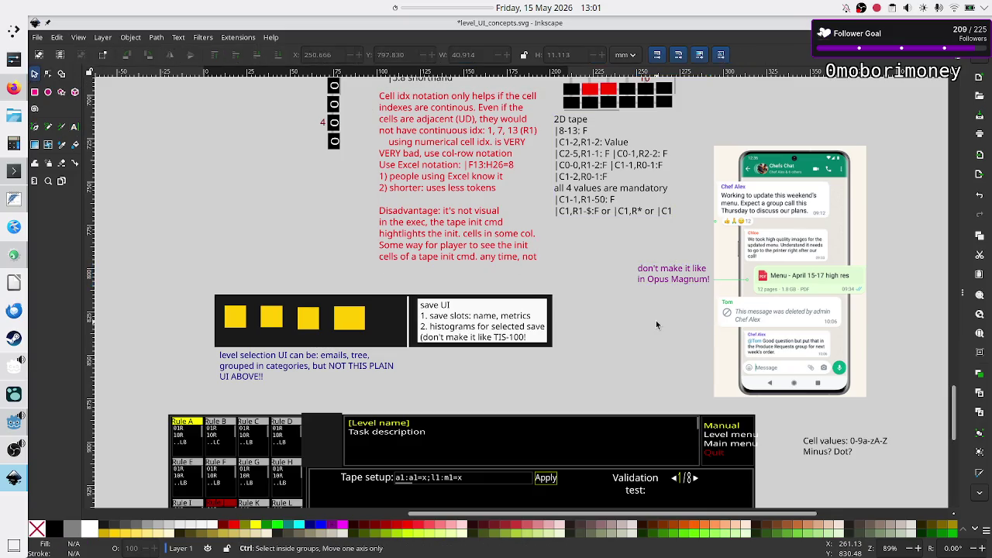
# Delete the four purple rectangles beside the tape mockup, save level_UI_concepts.svg, and return to Godot.
pyautogui.hotkey('ctrl', 's')
pyautogui.scroll(-10, 631, 314)
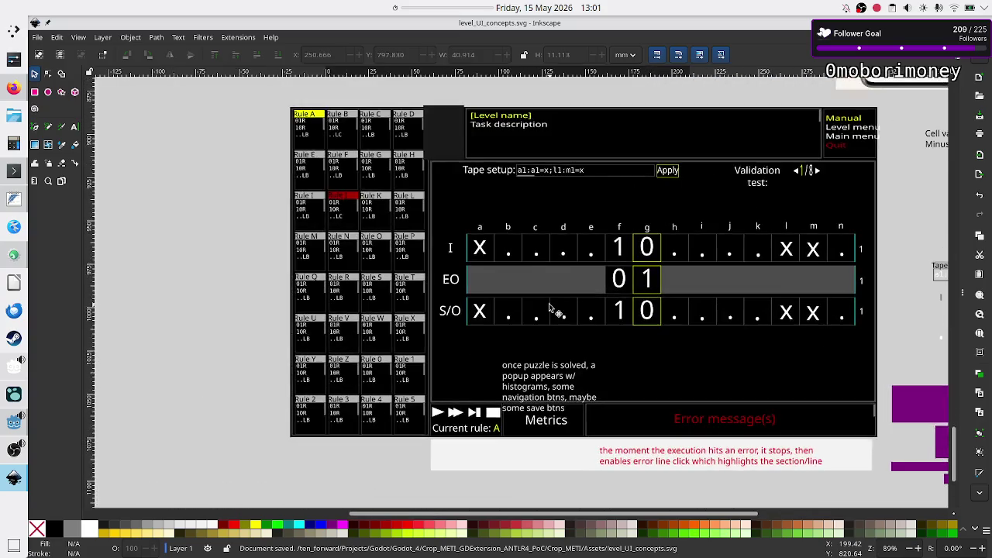
pyautogui.hscroll(3, 549, 308)
pyautogui.scroll(-1, 549, 309)
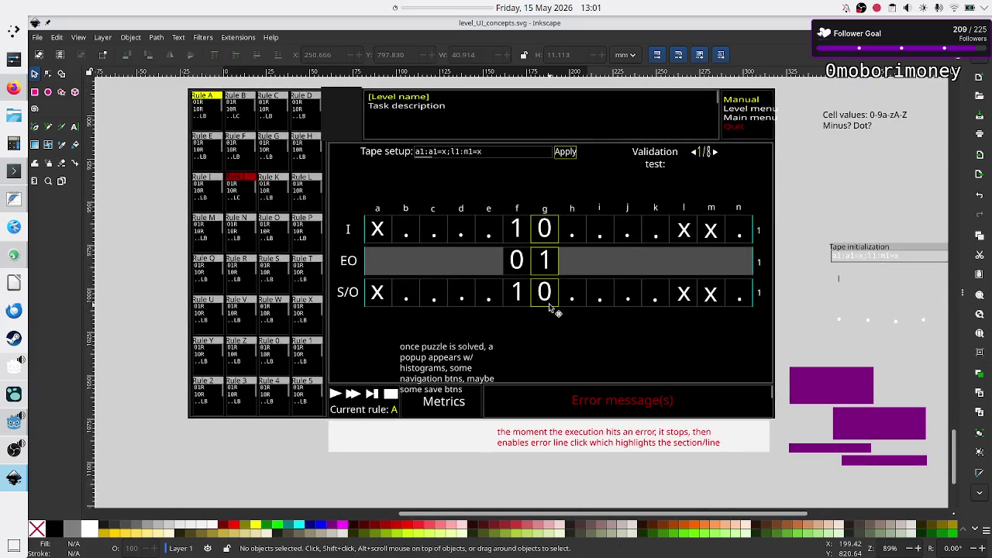
pyautogui.scroll(1, 549, 308)
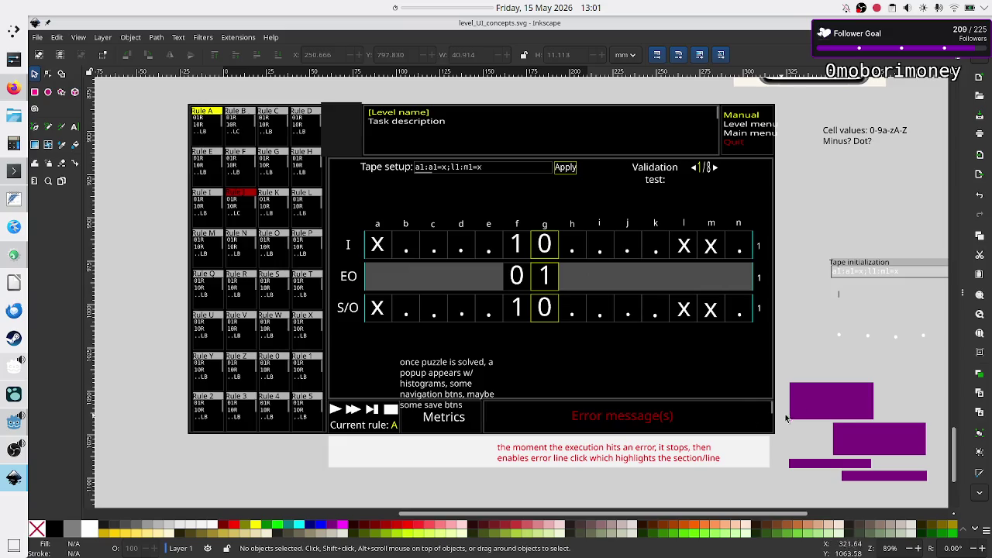
pyautogui.moveTo(784, 370); pyautogui.dragTo(938, 503)
pyautogui.press('Delete')
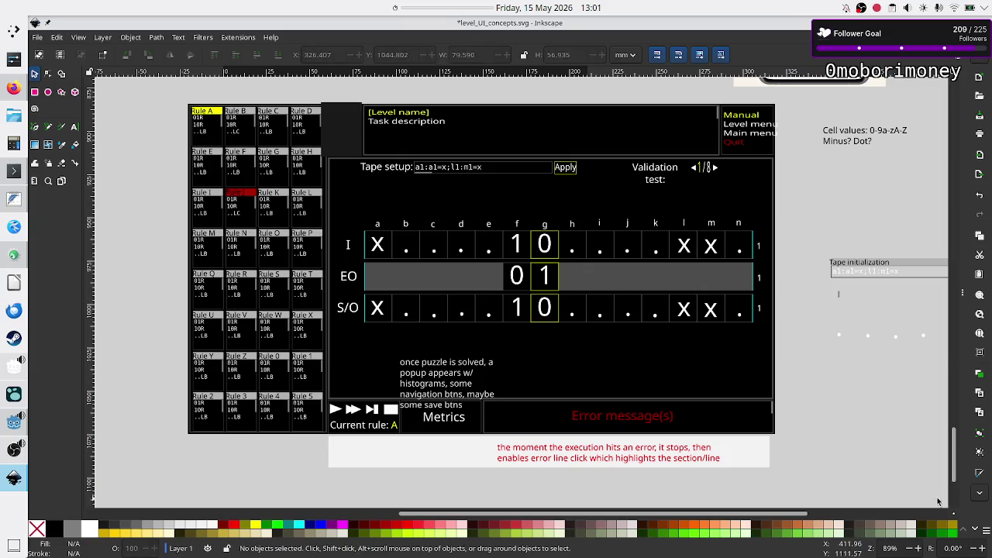
pyautogui.hotkey('ctrl', 's')
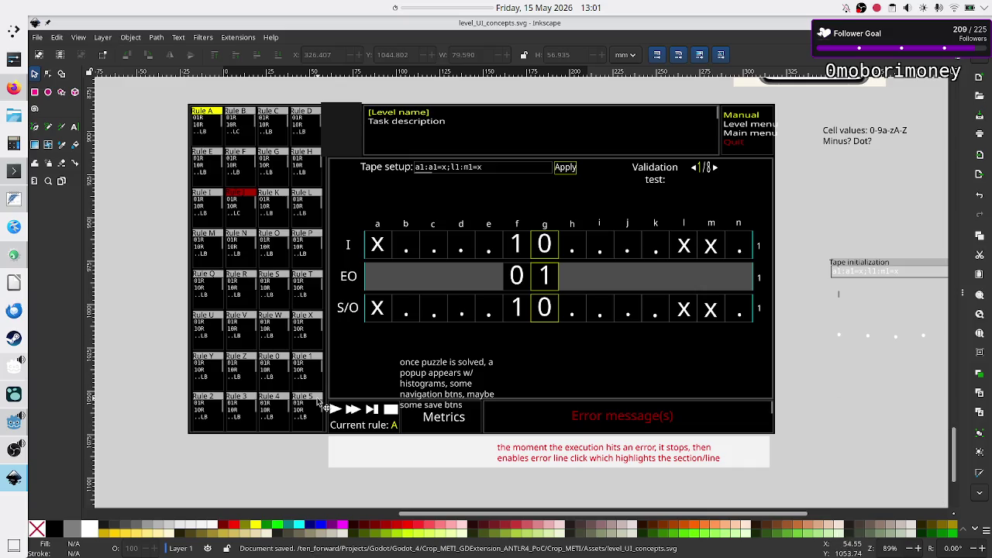
pyautogui.click(14, 422)
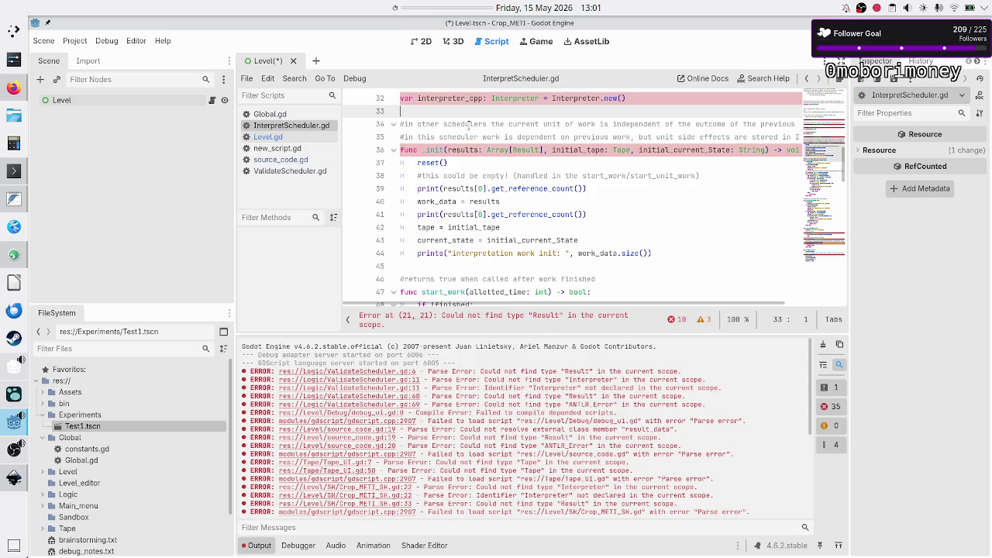
# Comment out the variable declarations on lines 21, 24, 26 and 32 with #.
pyautogui.scroll(10, 441, 146)
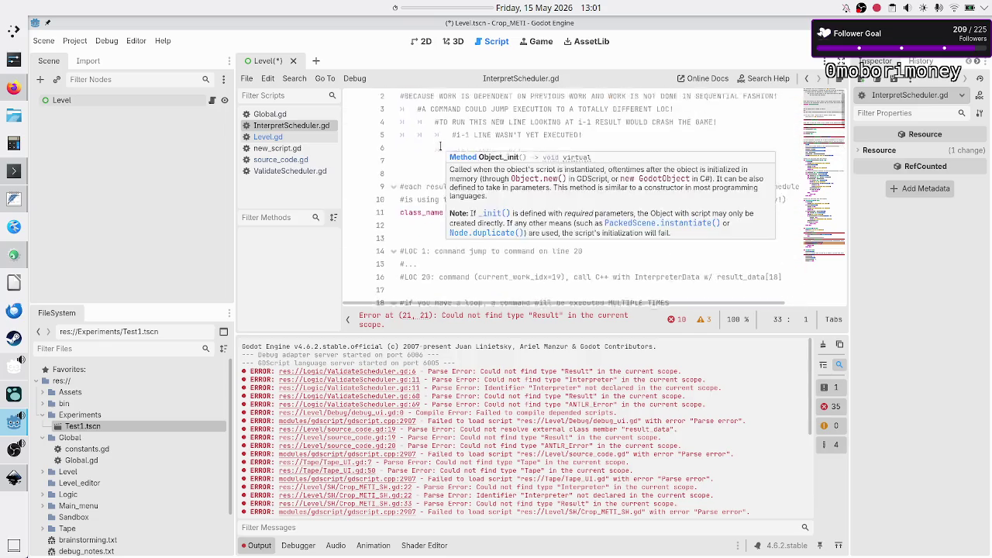
pyautogui.scroll(-5, 449, 134)
pyautogui.scroll(-1, 449, 134)
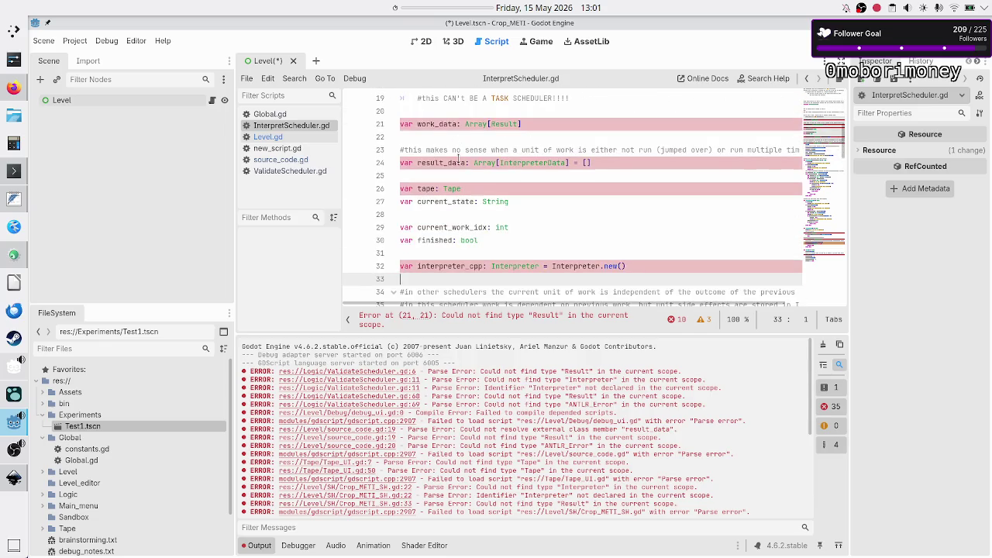
pyautogui.click(577, 124)
pyautogui.press('Home')
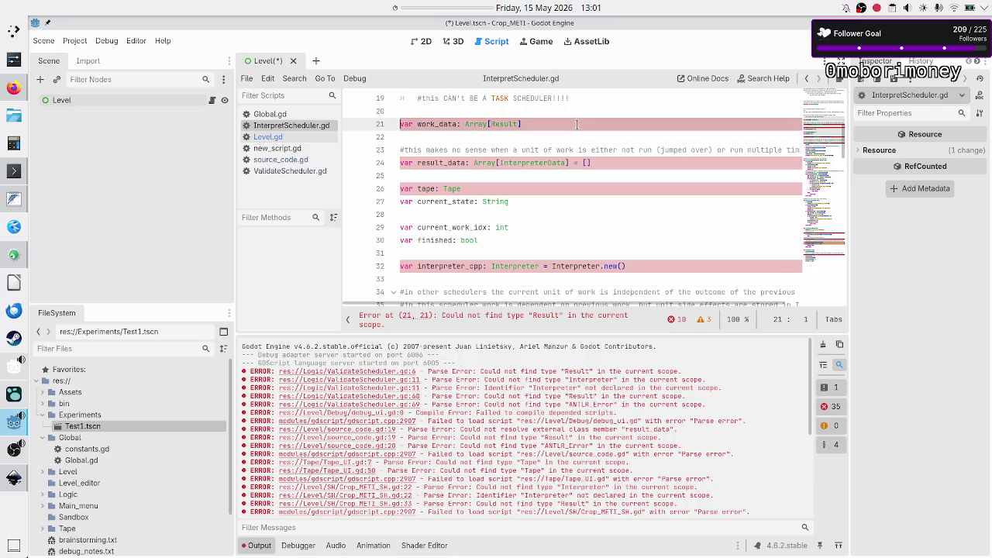
pyautogui.write('#')
pyautogui.press('Down')
pyautogui.press('Down')
pyautogui.press('Down')
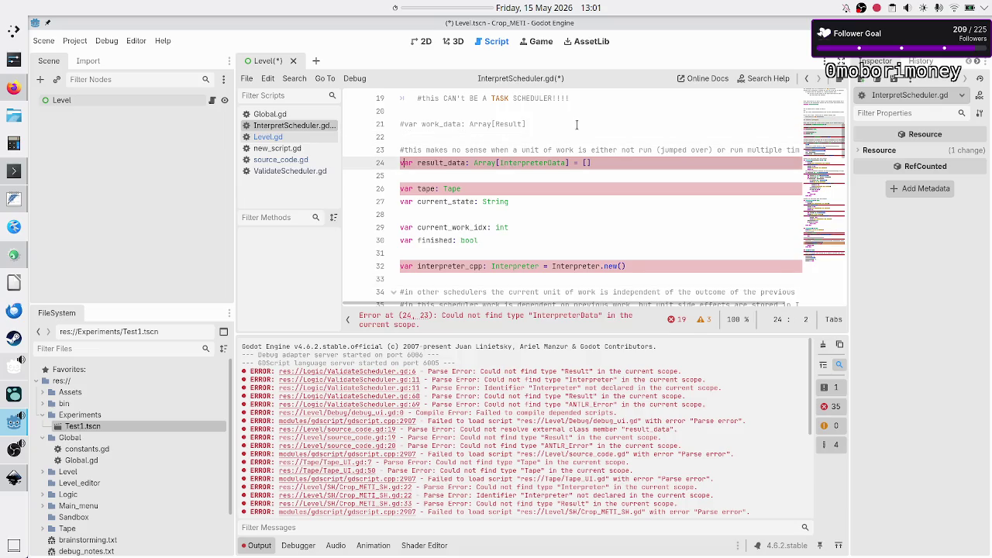
pyautogui.write('#')
pyautogui.press('Down')
pyautogui.press('Down')
pyautogui.press('Home')
pyautogui.write('#')
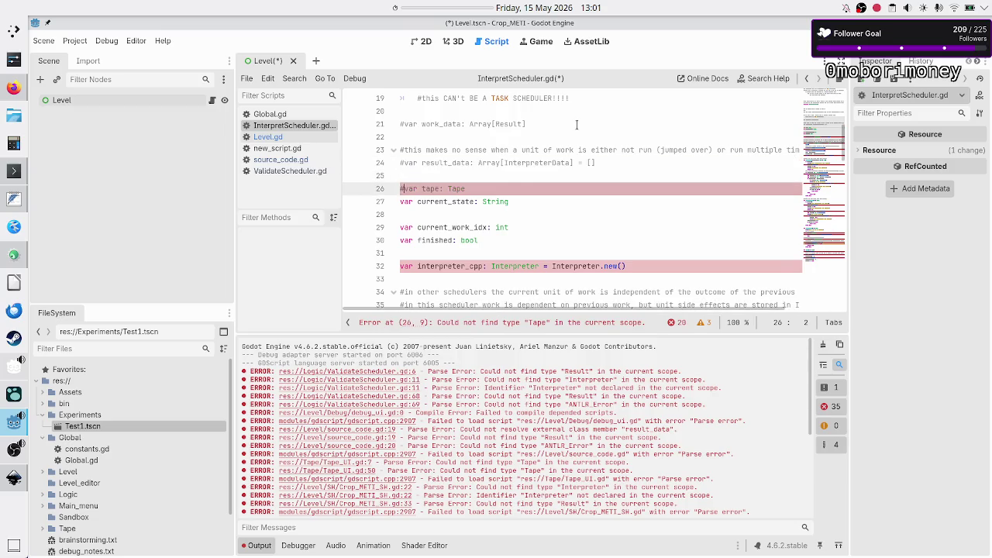
pyautogui.press('Down')
pyautogui.press('Down')
pyautogui.press('Down')
pyautogui.press('Down')
pyautogui.press('Down')
pyautogui.press('Down')
pyautogui.press('Home')
pyautogui.write('#')
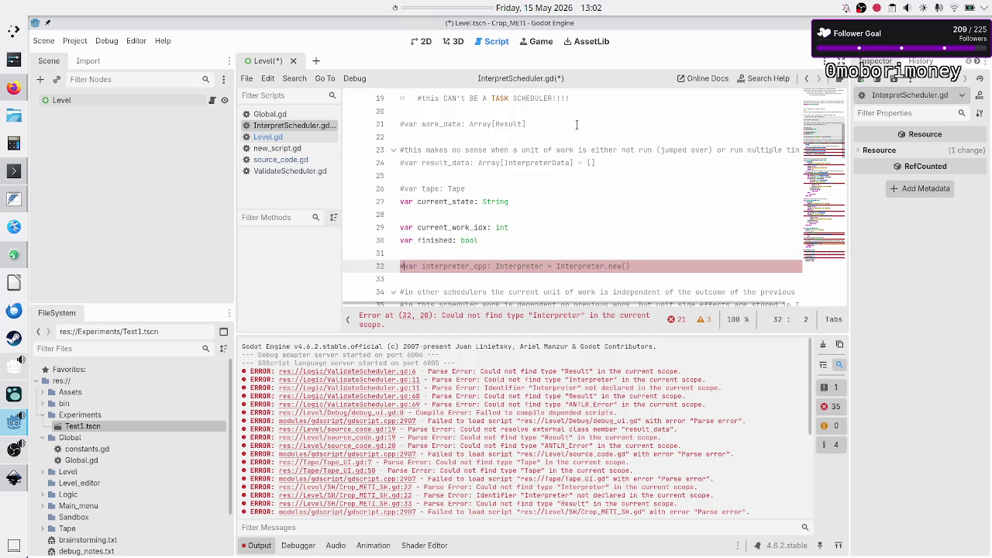
# Comment out the functions on lines 36–113 with Ctrl+K.
pyautogui.scroll(-3, 579, 97)
pyautogui.scroll(-3, 578, 105)
pyautogui.scroll(1, 578, 112)
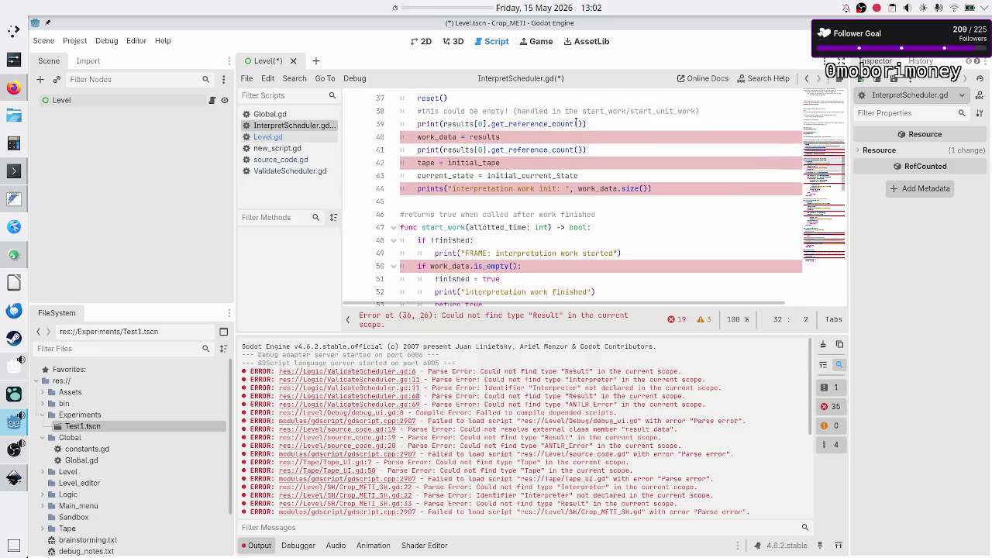
pyautogui.scroll(2, 576, 121)
pyautogui.scroll(1, 576, 122)
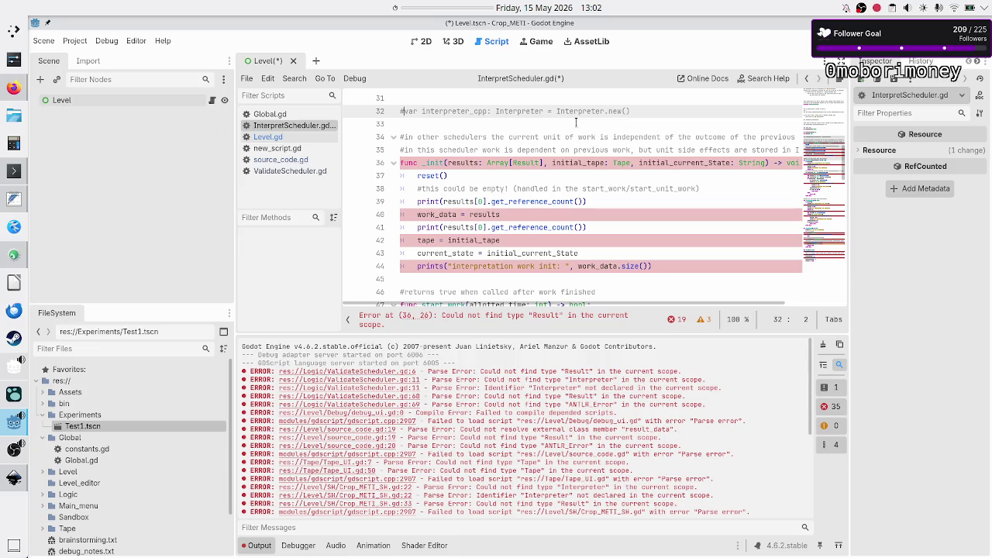
pyautogui.press('Down')
pyautogui.press('Down')
pyautogui.press('Down')
pyautogui.press('Down')
pyautogui.hotkey('shift', 'Down')
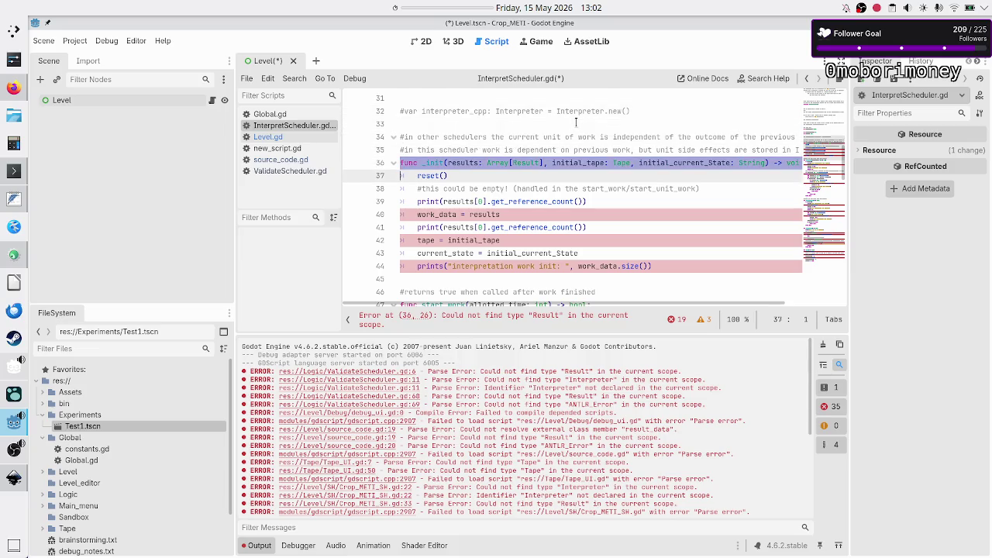
pyautogui.hotkey('shift', 'Down')
pyautogui.hotkey('shift', 'Down')
pyautogui.hotkey('shift', 'Down')
pyautogui.hotkey('shift', 'Down')
pyautogui.hotkey('shift', 'Down')
pyautogui.hotkey('shift', 'Down')
pyautogui.hotkey('shift', 'Down')
pyautogui.hotkey('shift', 'Down')
pyautogui.hotkey('shift', 'Down')
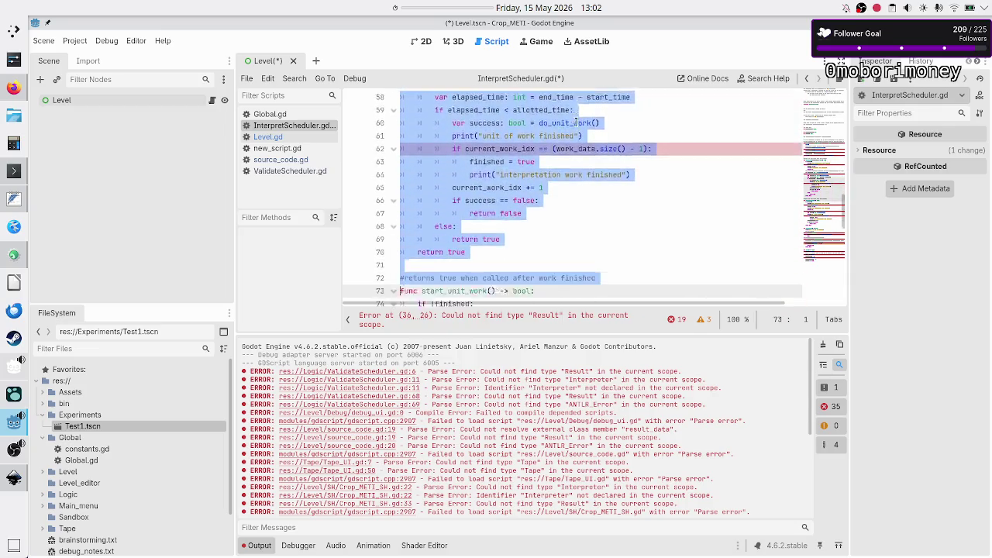
pyautogui.hotkey('shift', 'Down')
pyautogui.hotkey('shift', 'Down')
pyautogui.hotkey('shift', 'Down')
pyautogui.hotkey('shift', 'Down')
pyautogui.hotkey('shift', 'Down')
pyautogui.hotkey('shift', 'Down')
pyautogui.hotkey('shift', 'Down')
pyautogui.hotkey('shift', 'Down')
pyautogui.hotkey('shift', 'Down')
pyautogui.hotkey('shift', 'Down')
pyautogui.hotkey('shift', 'Down')
pyautogui.hotkey('shift', 'Down')
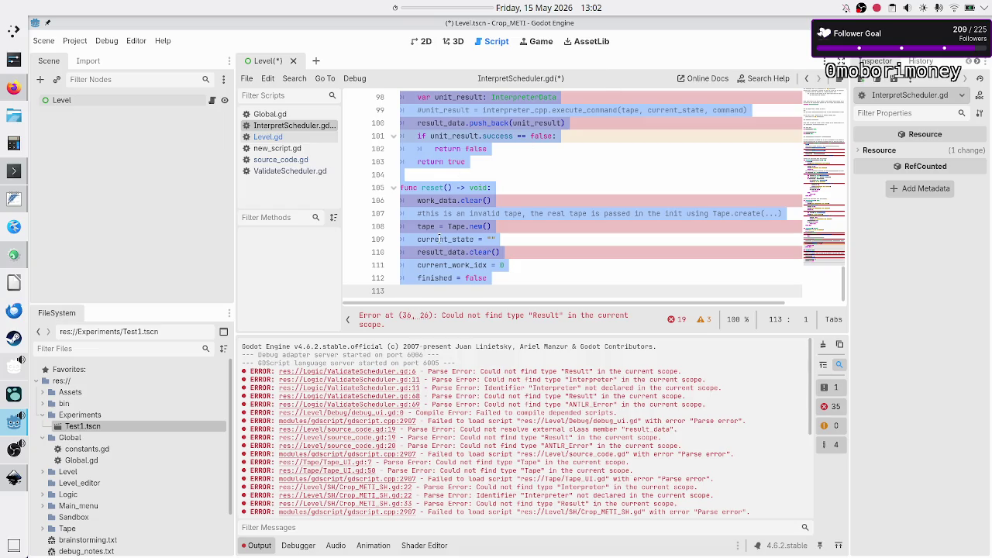
pyautogui.hotkey('ctrl', 'k')
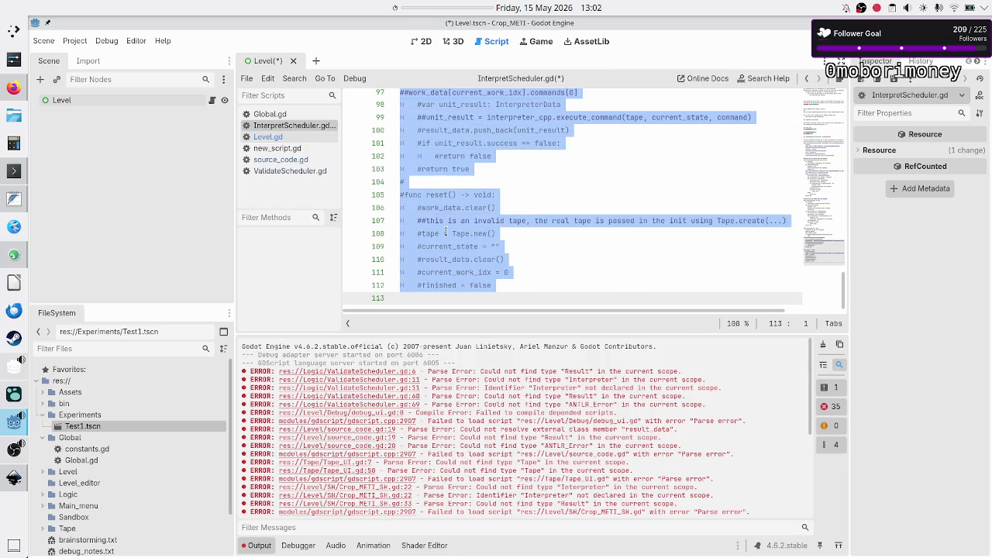
pyautogui.click(531, 197)
# Check the commented code around lines 72–73, then save InterpretScheduler.gd and the Level scene.
pyautogui.scroll(2, 531, 197)
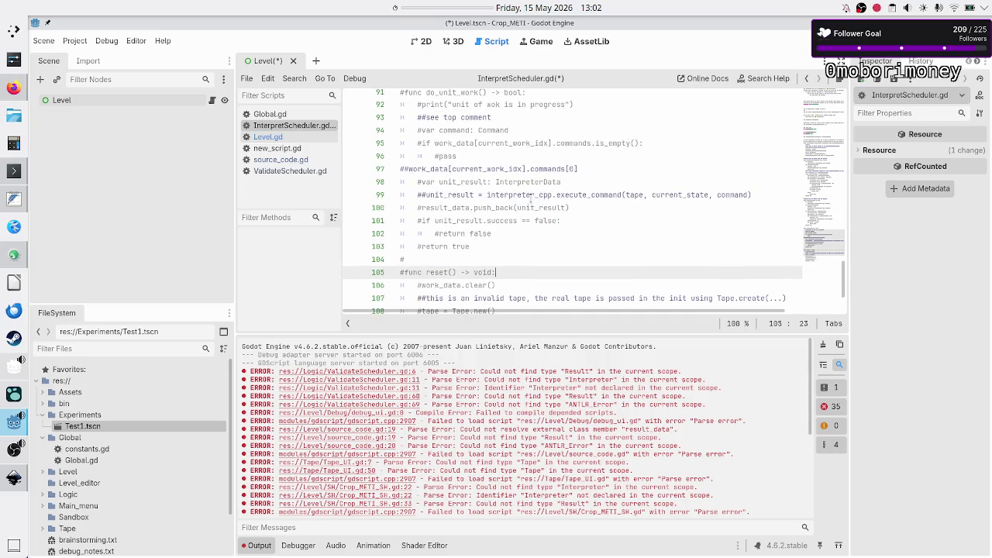
pyautogui.scroll(2, 482, 187)
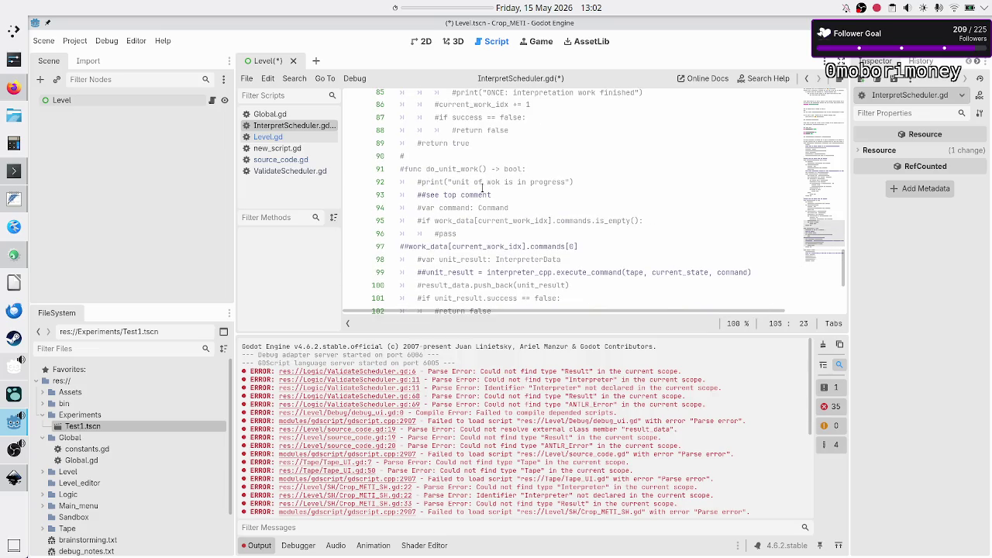
pyautogui.scroll(1, 482, 188)
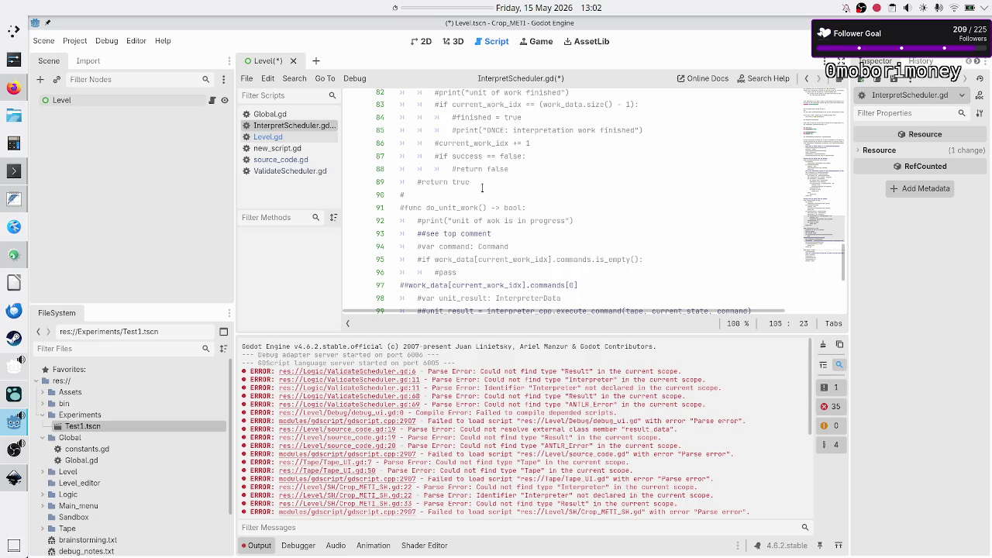
pyautogui.scroll(1, 483, 188)
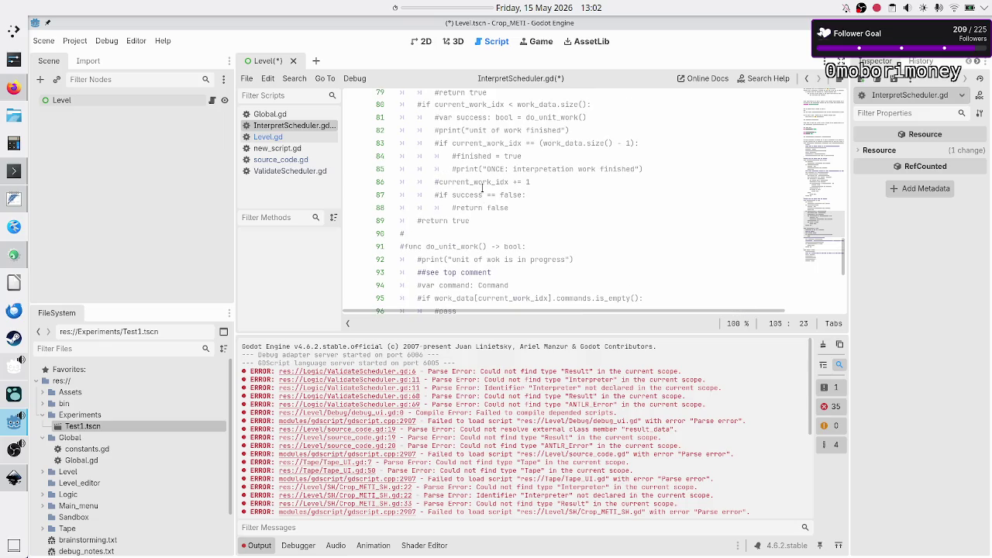
pyautogui.scroll(3, 482, 187)
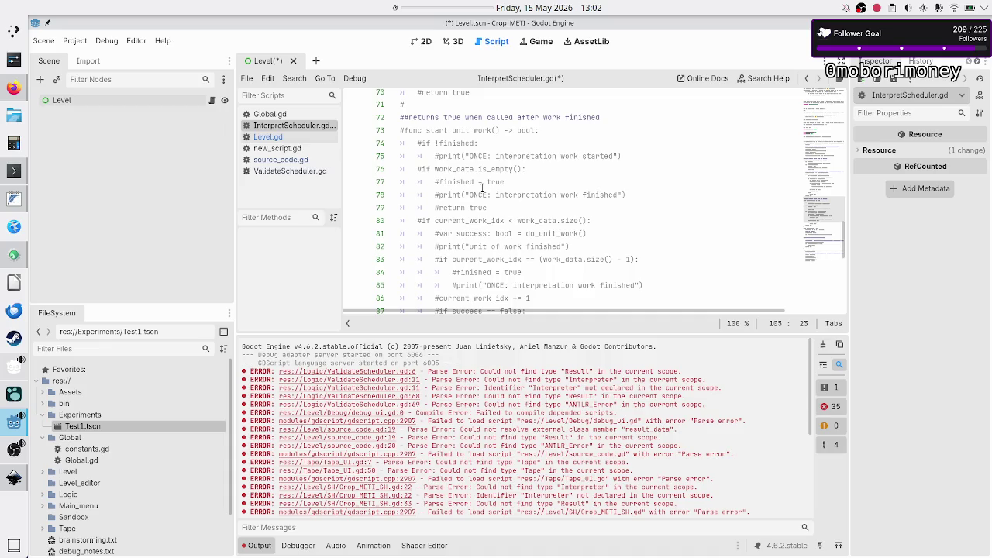
pyautogui.click(455, 103)
pyautogui.press('Down')
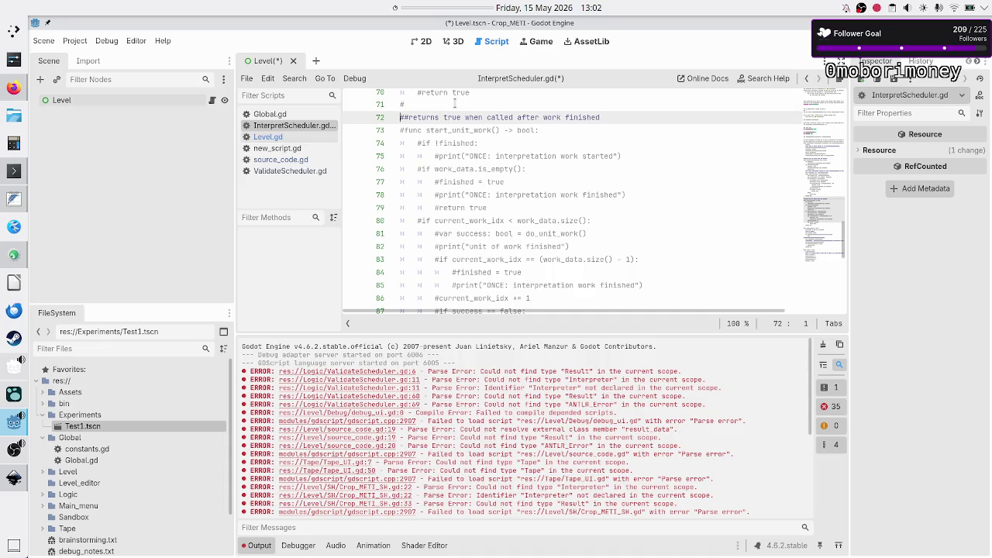
pyautogui.press('Left')
pyautogui.press('Down')
pyautogui.hotkey('ctrl', 's')
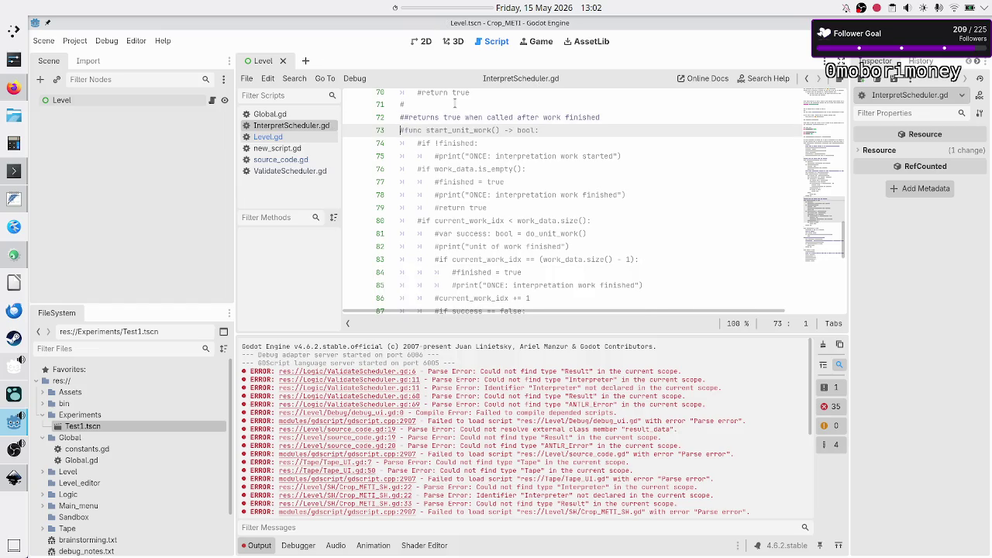
# Scroll through InterpretScheduler.gd to review it, place the caret on line 25, then open Level.gd.
pyautogui.scroll(-6, 486, 137)
pyautogui.scroll(-3, 486, 136)
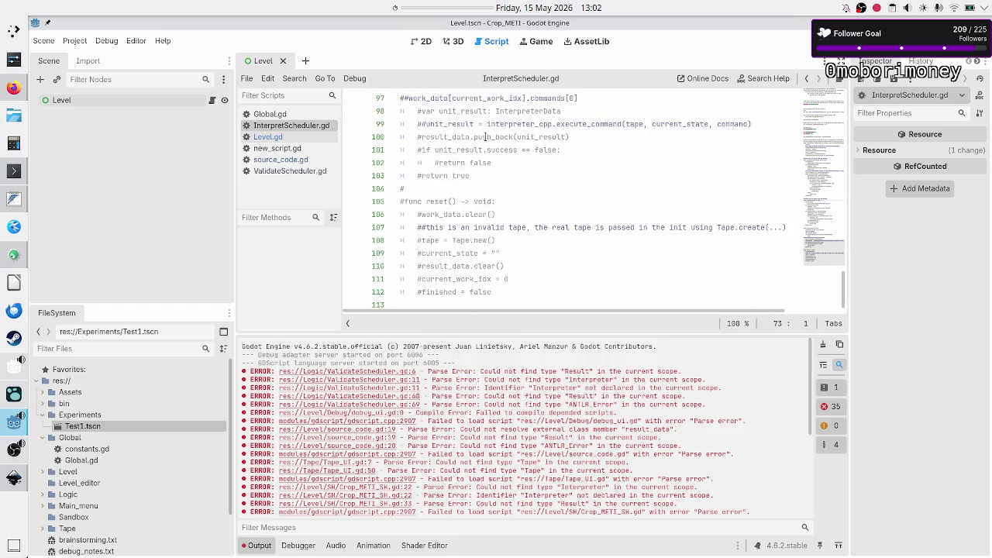
pyautogui.scroll(3, 486, 137)
pyautogui.scroll(7, 486, 136)
pyautogui.scroll(7, 486, 137)
pyautogui.scroll(5, 486, 137)
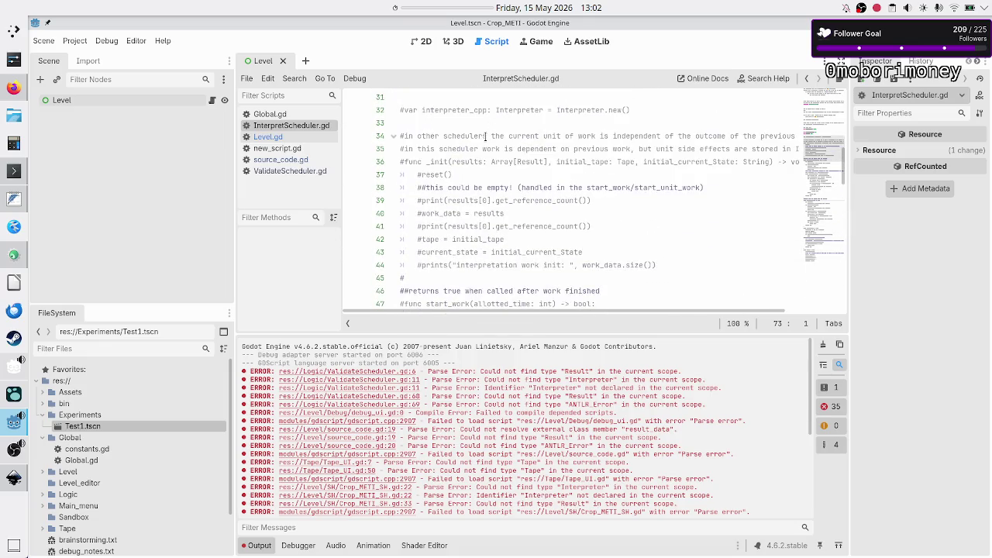
pyautogui.scroll(2, 487, 137)
pyautogui.scroll(3, 486, 136)
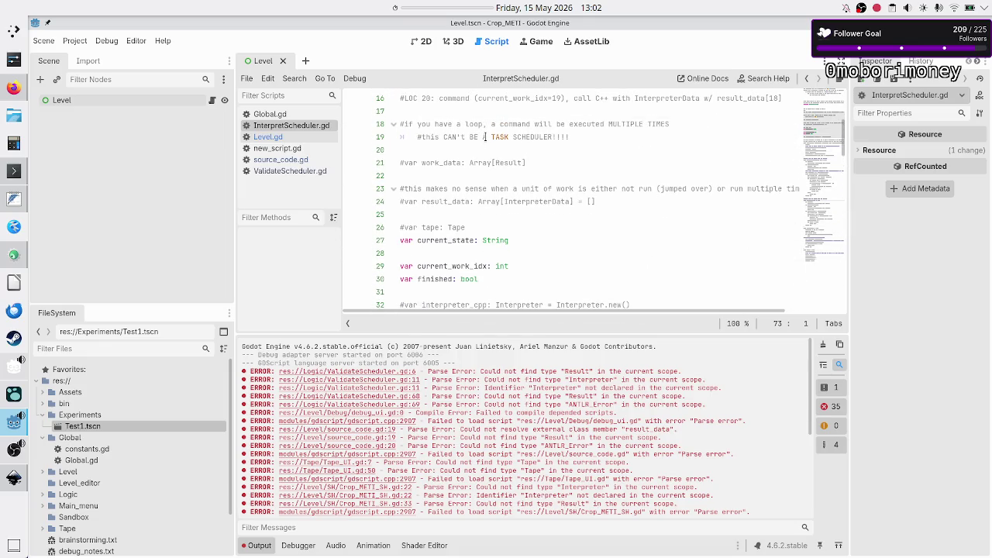
pyautogui.scroll(-2, 487, 136)
pyautogui.scroll(-1, 486, 136)
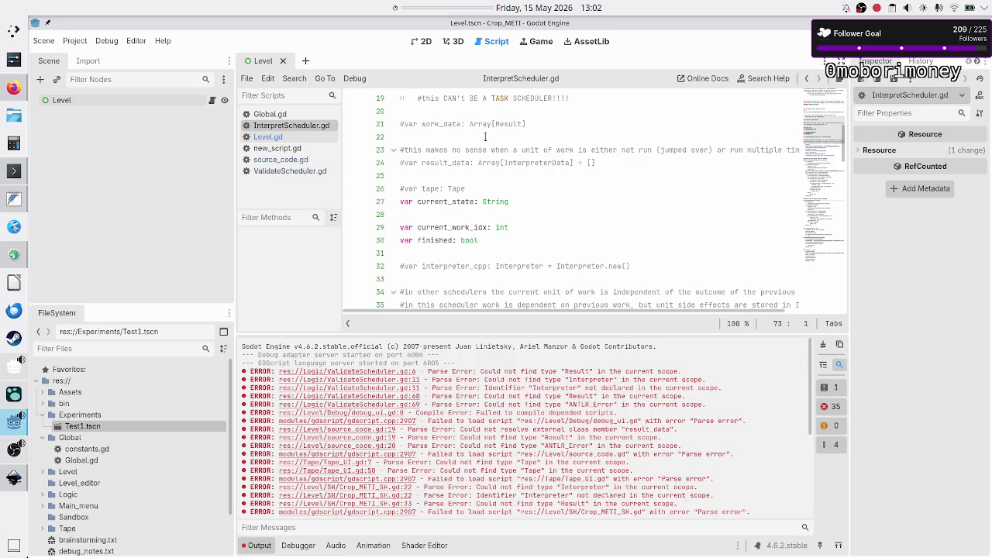
pyautogui.click(451, 179)
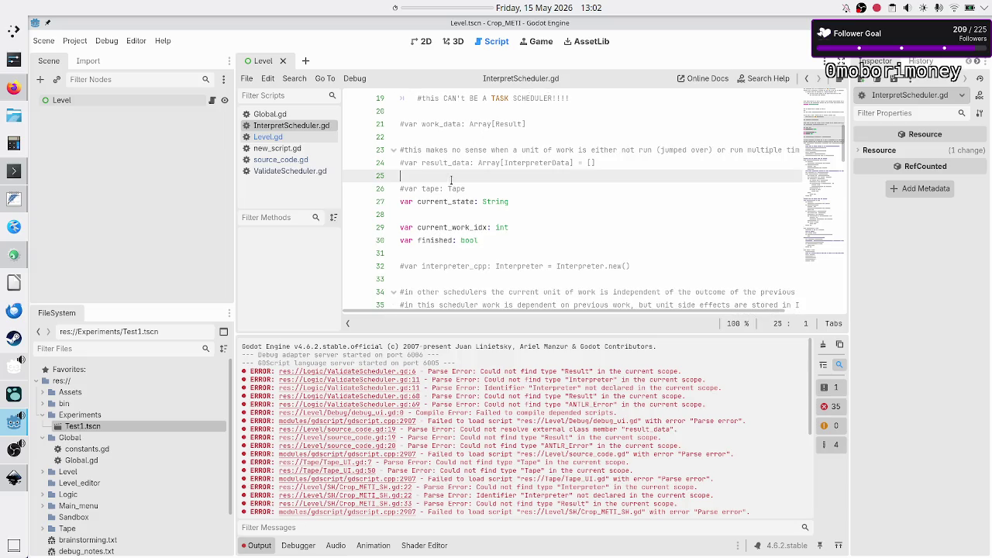
pyautogui.click(279, 136)
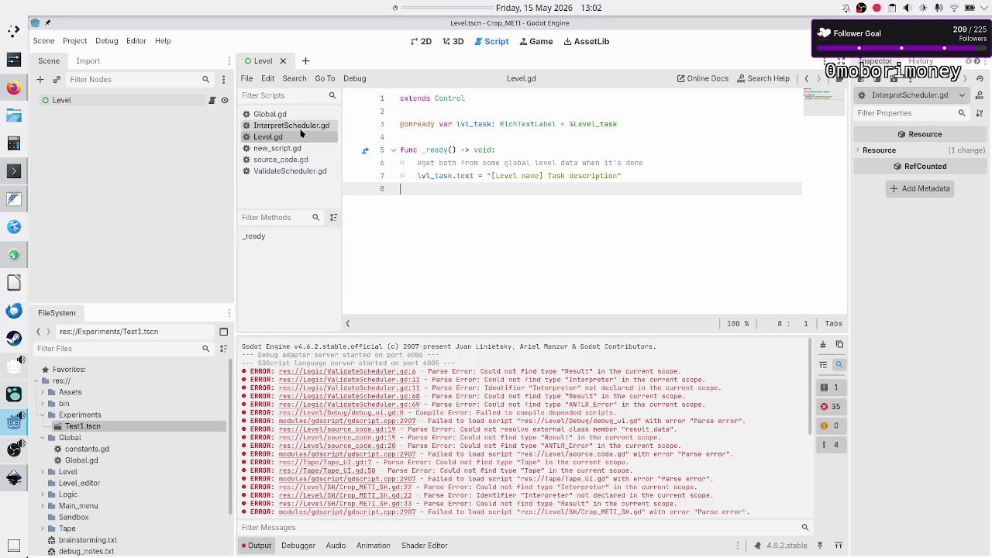
# Look through InterpretScheduler.gd and new_script.gd, then open and scroll through source_code.gd.
pyautogui.click(300, 128)
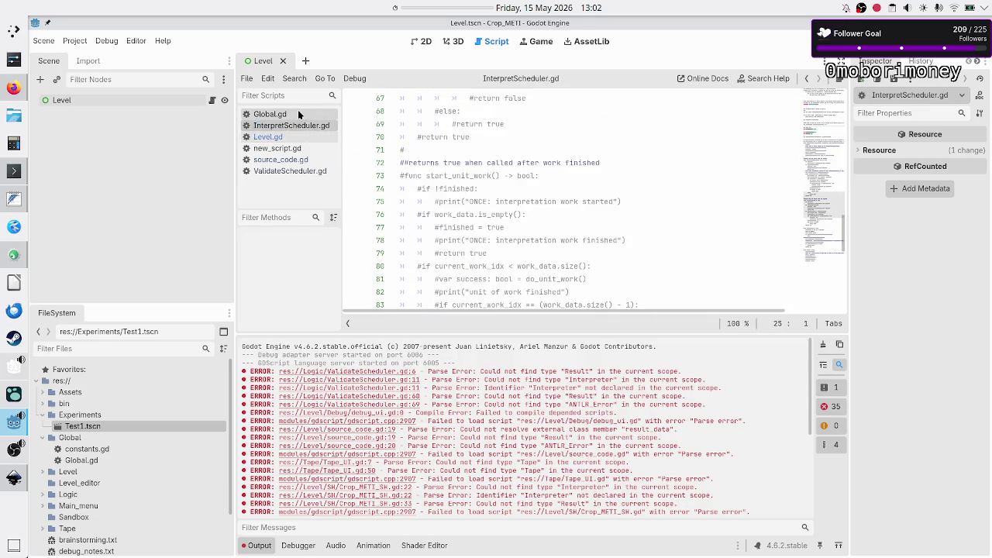
pyautogui.click(277, 148)
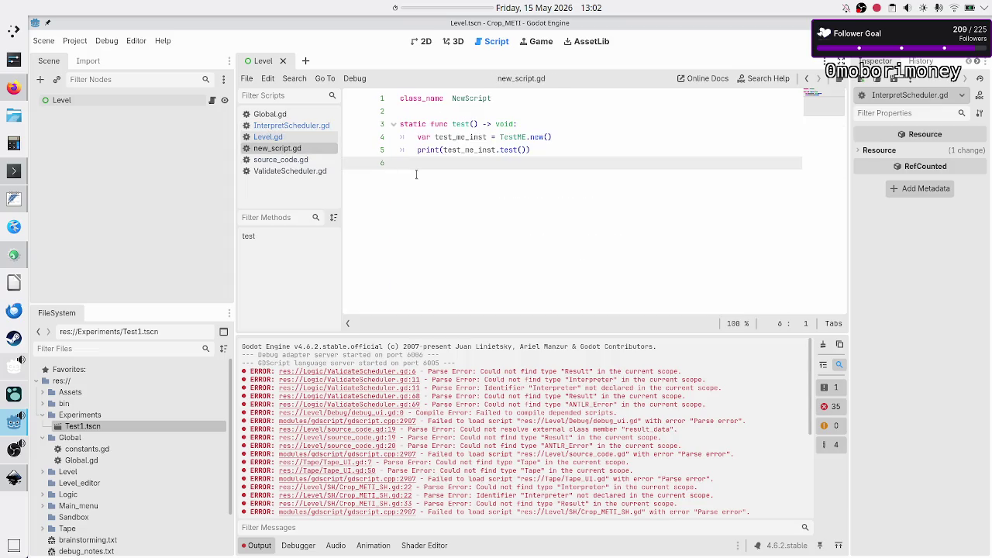
pyautogui.click(281, 160)
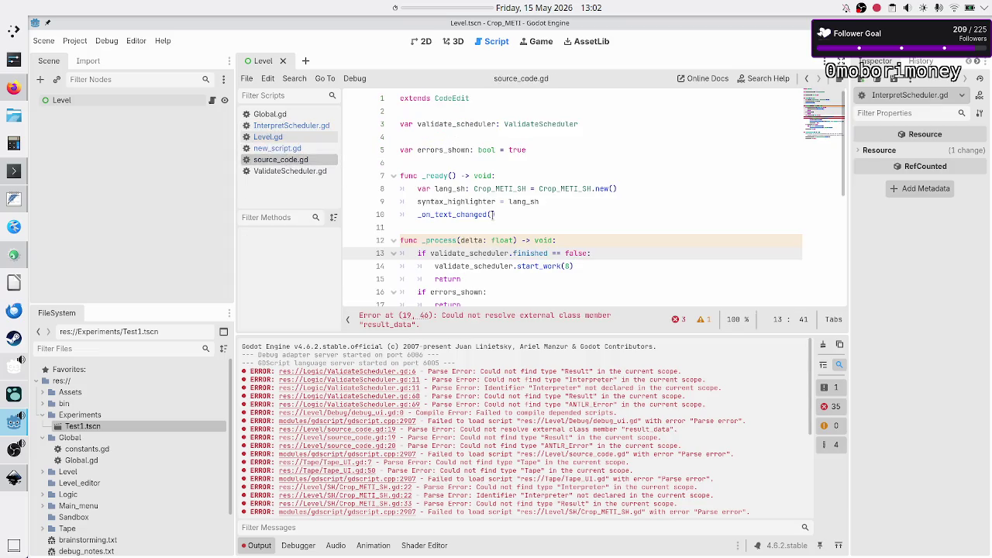
pyautogui.scroll(-4, 551, 198)
pyautogui.scroll(2, 556, 200)
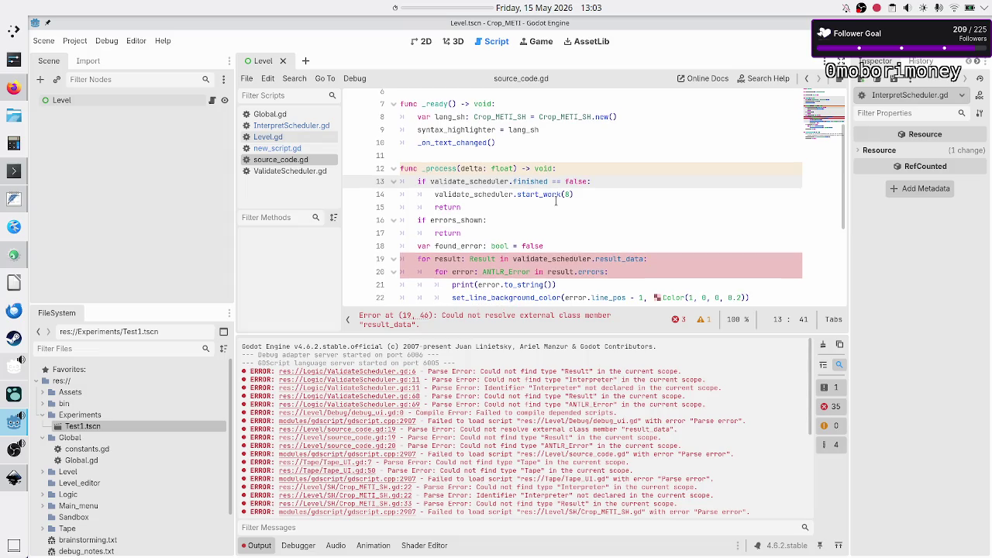
pyautogui.scroll(-1, 574, 232)
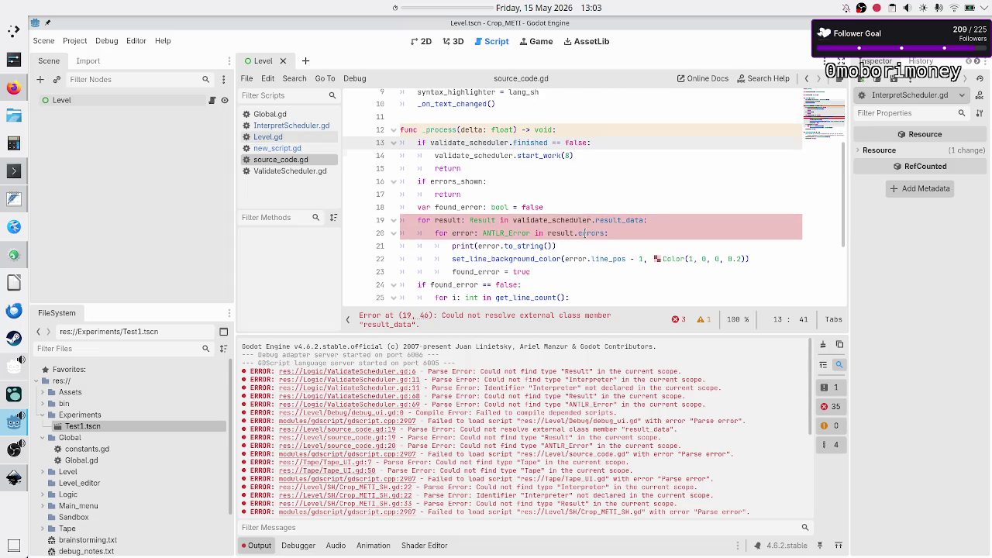
pyautogui.scroll(3, 585, 232)
# Comment out lines 7–34 of source_code.gd with Ctrl+K and save the script.
pyautogui.click(584, 176)
pyautogui.press('Home')
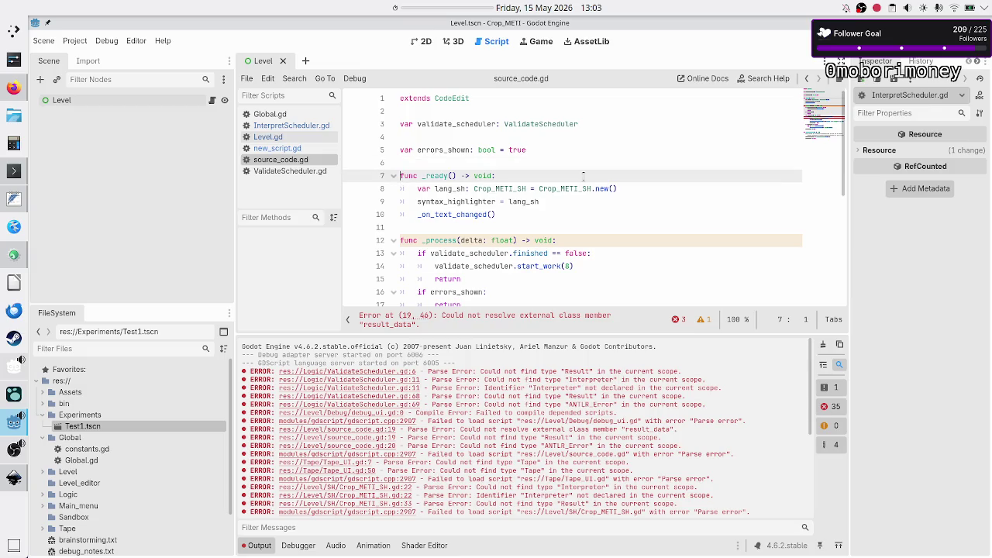
pyautogui.hotkey('shift', 'Down')
pyautogui.hotkey('shift', 'Down')
pyautogui.hotkey('shift', 'Down')
pyautogui.hotkey('shift', 'Down')
pyautogui.hotkey('shift', 'Down')
pyautogui.hotkey('shift', 'Down')
pyautogui.hotkey('shift', 'Down')
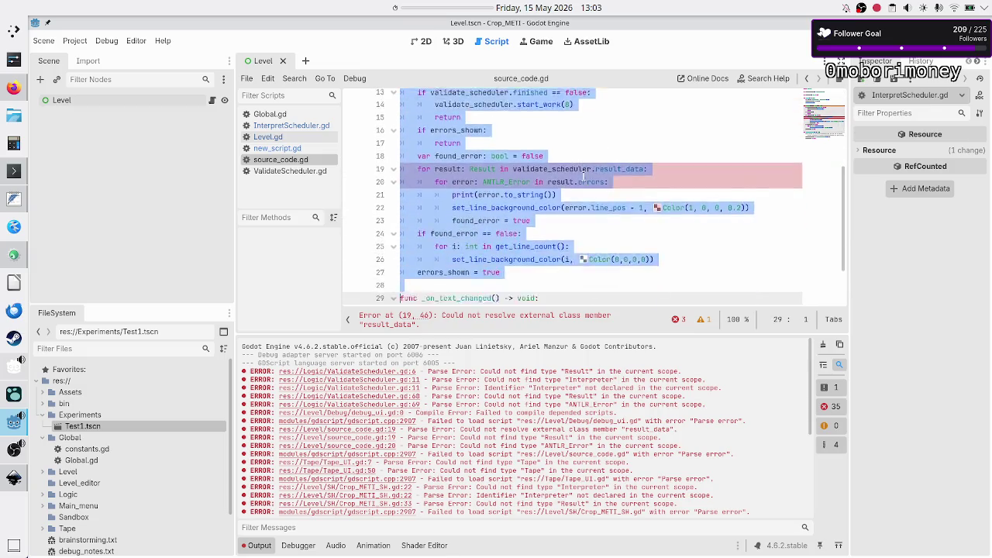
pyautogui.hotkey('shift', 'Down')
pyautogui.hotkey('shift', 'Down')
pyautogui.hotkey('shift', 'Down')
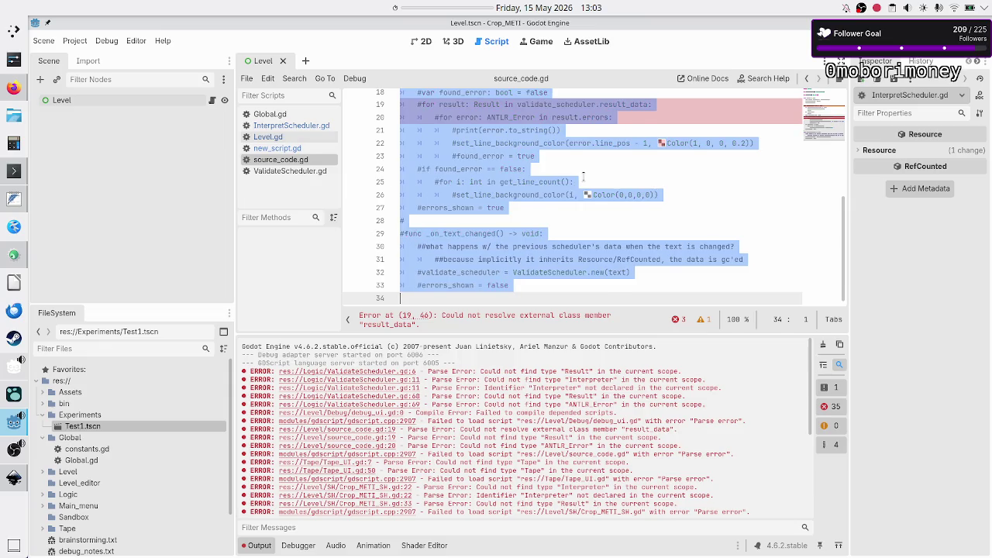
pyautogui.hotkey('ctrl', 'k')
pyautogui.click(555, 225)
pyautogui.hotkey('ctrl', 's')
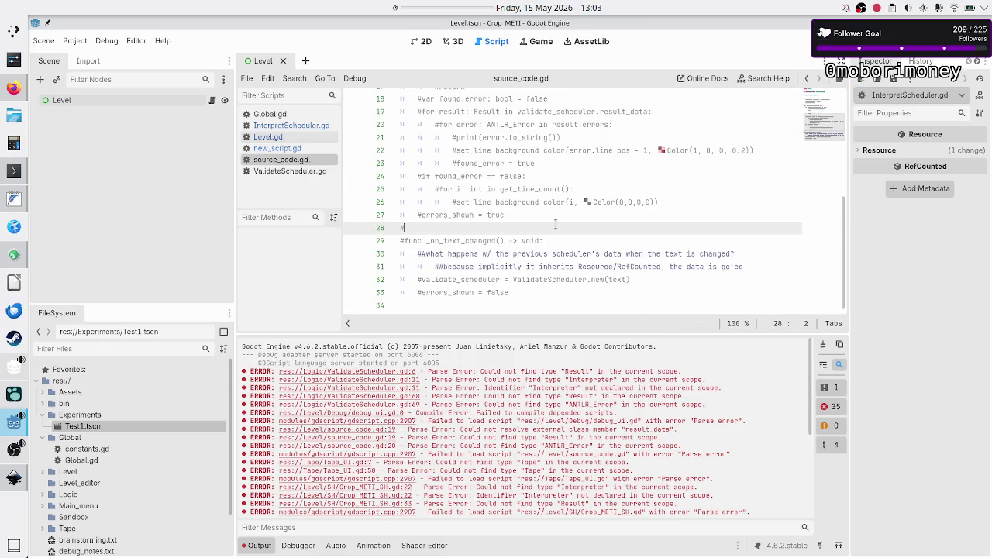
# Scroll the script list up and open ValidateScheduler.gd.
pyautogui.scroll(3, 556, 225)
pyautogui.scroll(3, 480, 202)
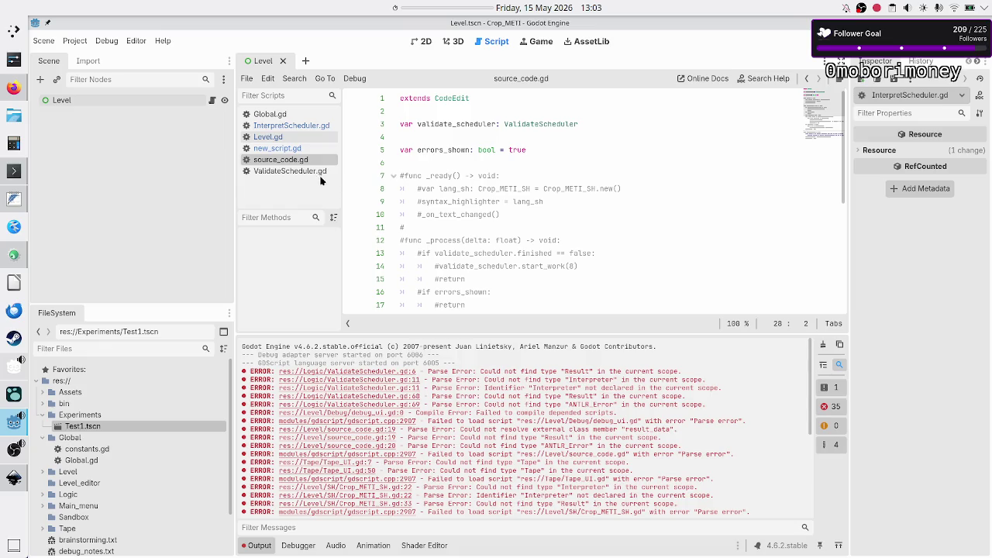
pyautogui.click(292, 170)
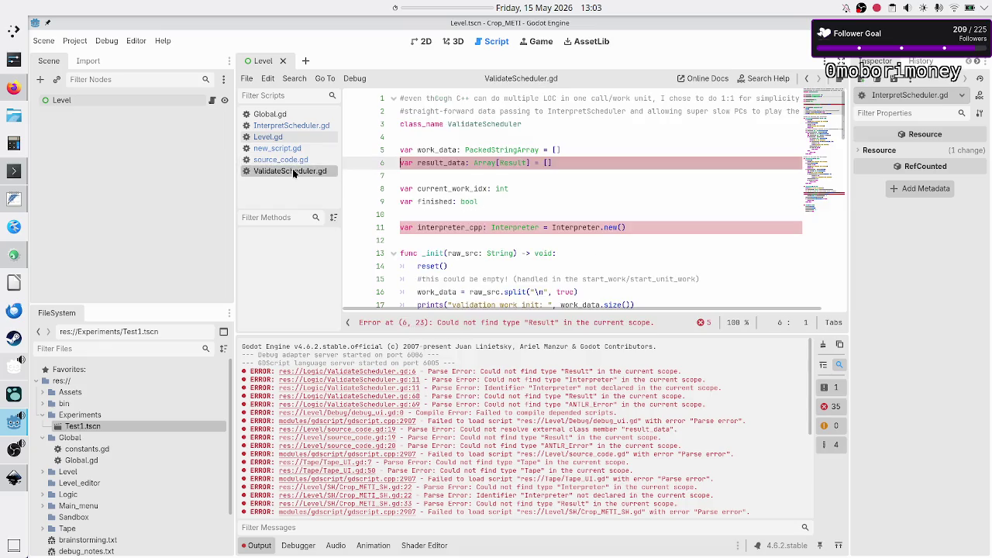
# Comment out lines 4–80 of ValidateScheduler.gd, then close it, source_code.gd and new_script.gd.
pyautogui.click(460, 137)
pyautogui.hotkey('shift', 'Down')
pyautogui.hotkey('shift', 'Down')
pyautogui.hotkey('shift', 'Down')
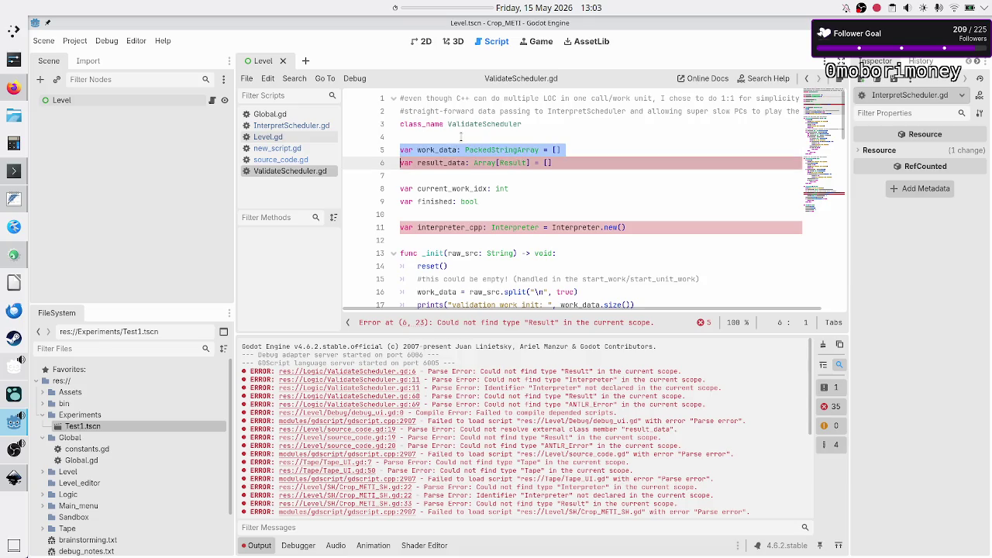
pyautogui.hotkey('shift', 'Down')
pyautogui.hotkey('shift', 'Down')
pyautogui.hotkey('shift', 'Down')
pyautogui.hotkey('shift', 'Down')
pyautogui.hotkey('shift', 'Down')
pyautogui.hotkey('shift', 'Down')
pyautogui.hotkey('shift', 'Down')
pyautogui.hotkey('shift', 'Down')
pyautogui.hotkey('shift', 'Down')
pyautogui.hotkey('shift', 'Down')
pyautogui.hotkey('shift', 'Down')
pyautogui.hotkey('shift', 'Down')
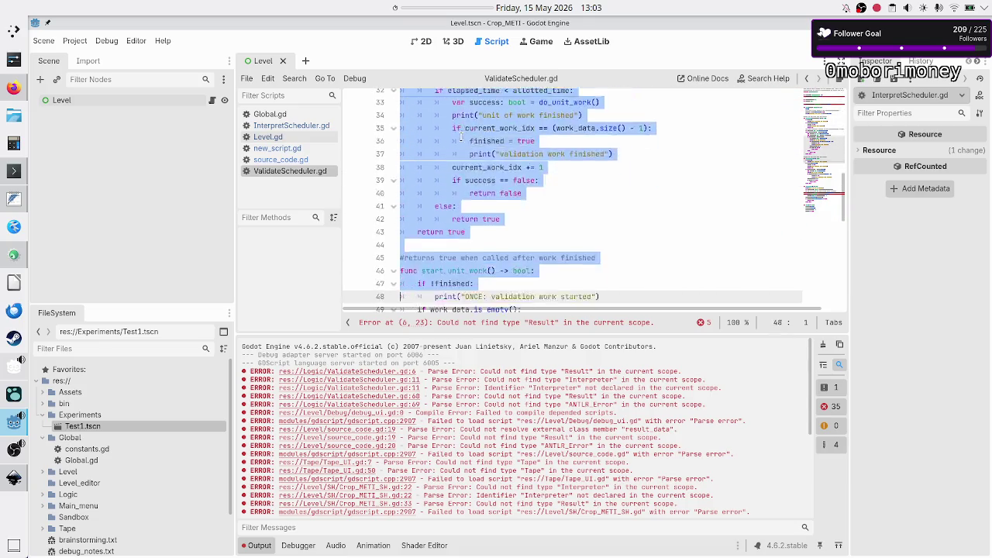
pyautogui.hotkey('shift', 'Down')
pyautogui.hotkey('shift', 'Down')
pyautogui.hotkey('shift', 'Down')
pyautogui.hotkey('shift', 'Down')
pyautogui.hotkey('shift', 'Down')
pyautogui.hotkey('shift', 'Down')
pyautogui.hotkey('shift', 'Down')
pyautogui.hotkey('shift', 'Down')
pyautogui.hotkey('shift', 'Down')
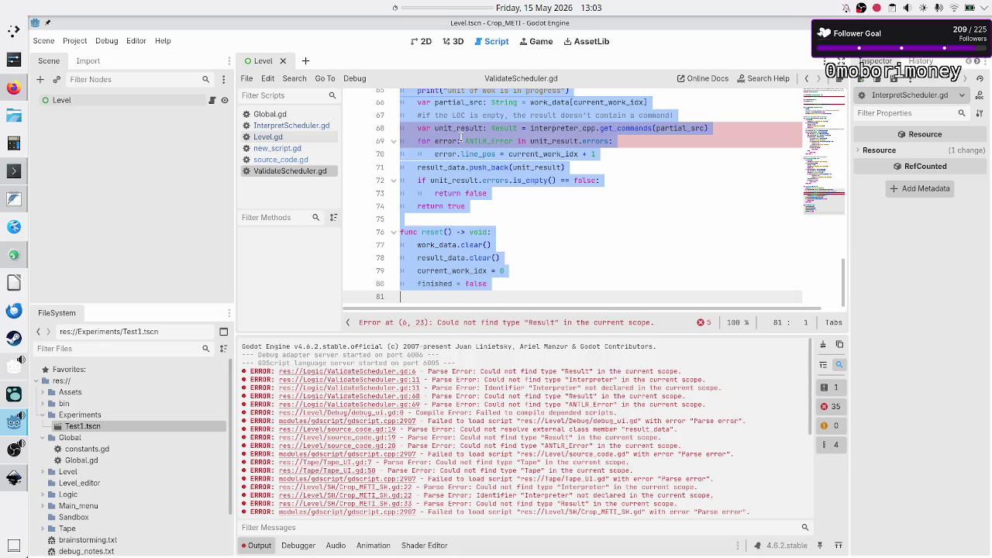
pyautogui.hotkey('ctrl', 'k')
pyautogui.press('Escape')
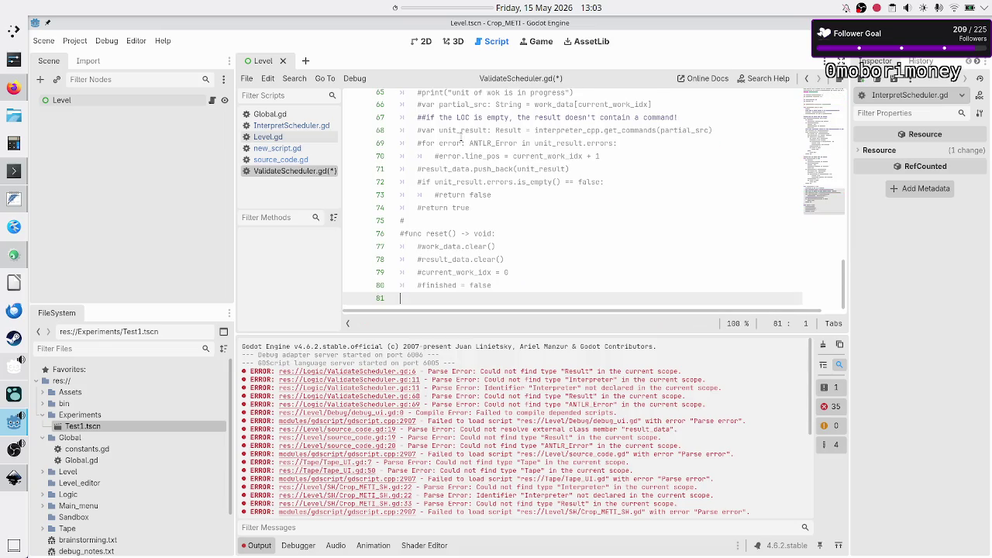
pyautogui.middleClick(291, 165)
pyautogui.middleClick(291, 165)
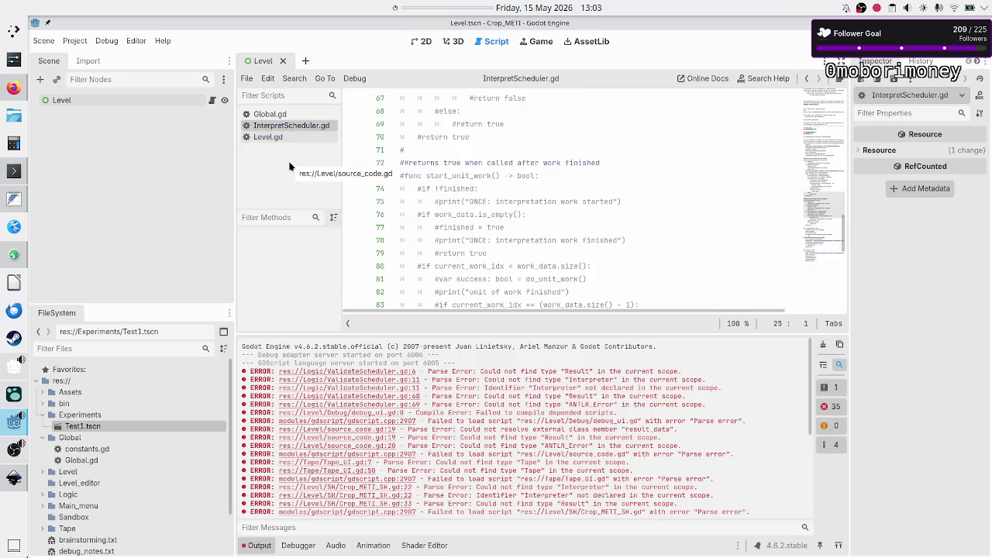
# Close the remaining scripts, run the project, and confirm the Debugger shows no errors.
pyautogui.hotkey('ctrl', 'w')
pyautogui.hotkey('ctrl', 'w')
pyautogui.hotkey('ctrl', 'w')
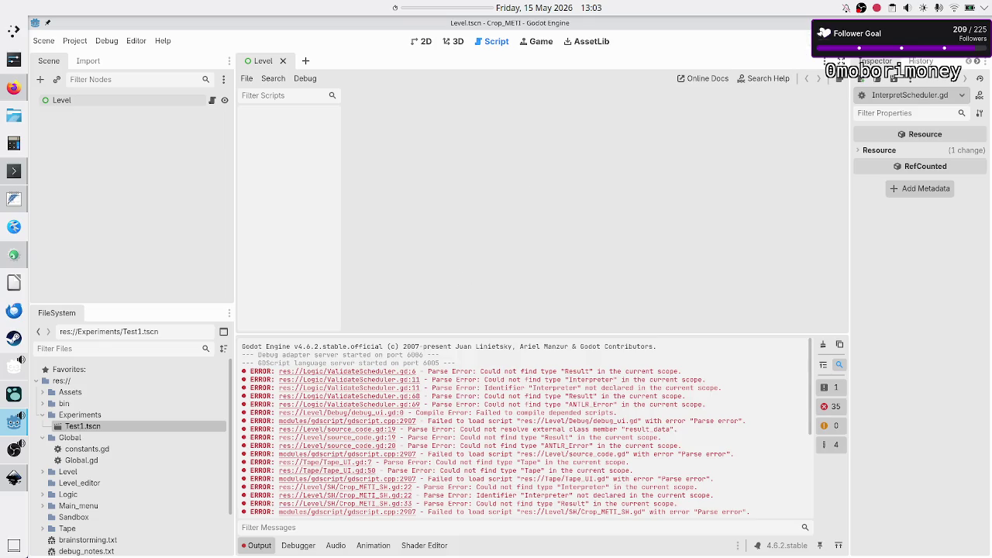
pyautogui.press('F5')
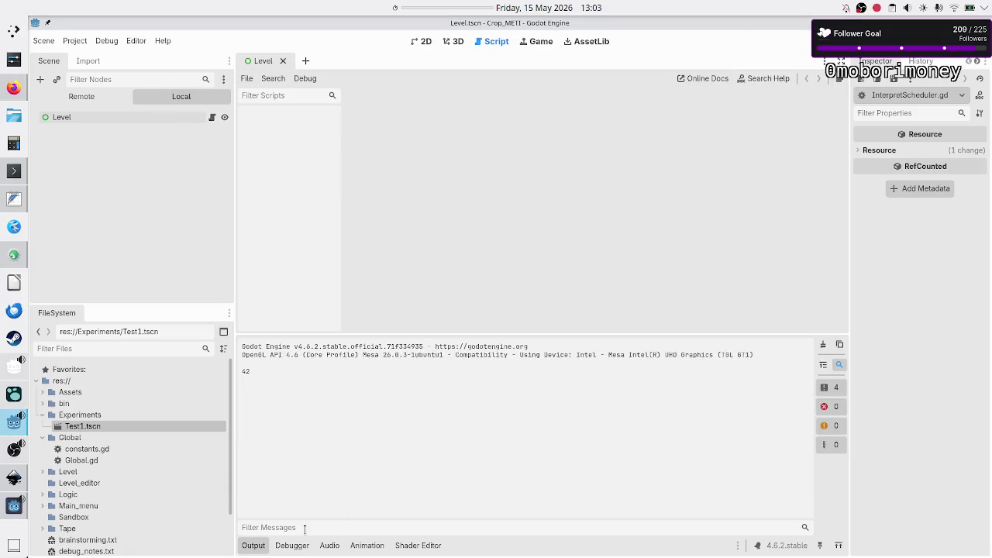
pyautogui.click(293, 545)
pyautogui.click(293, 546)
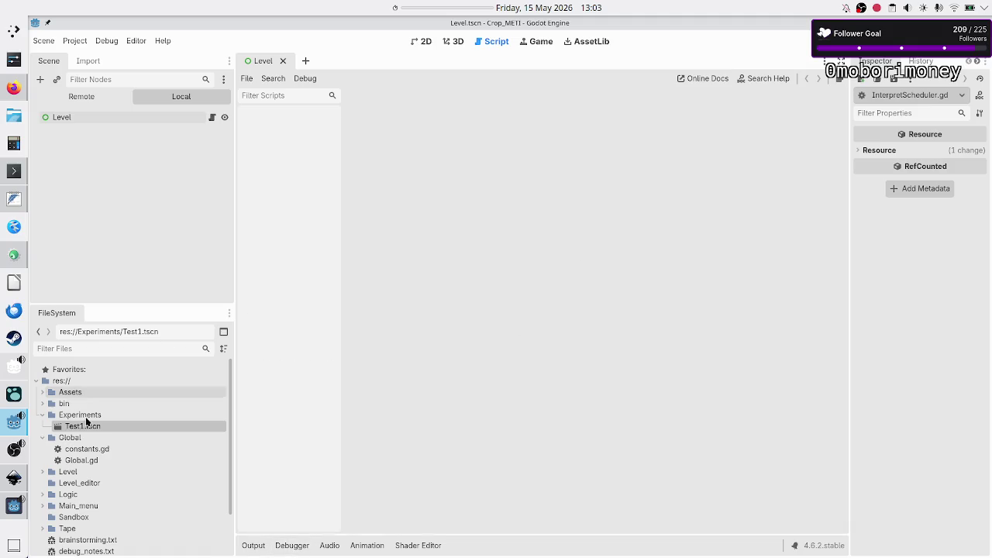
# Run the project again, close the game window, and switch to the 2D view.
pyautogui.press('F5')
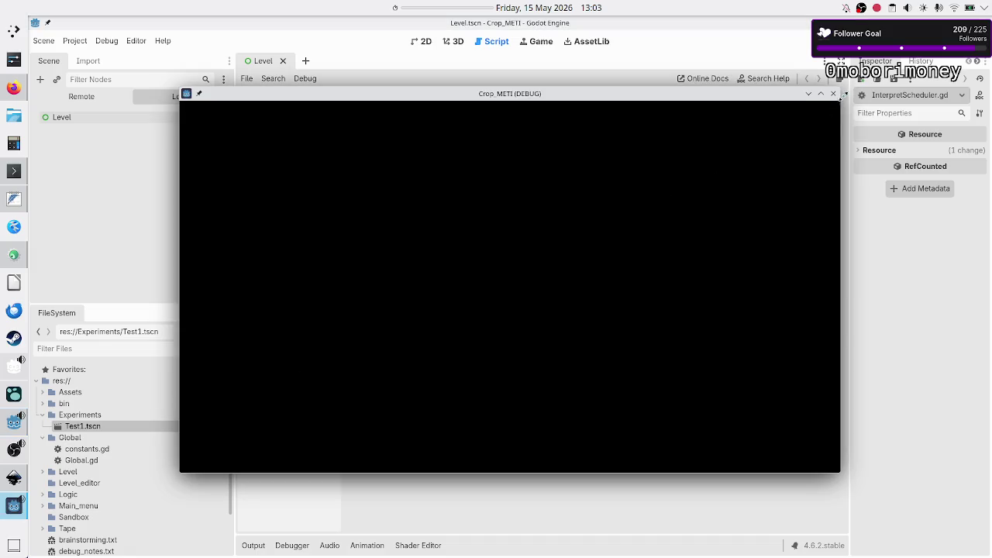
pyautogui.click(834, 93)
pyautogui.click(423, 48)
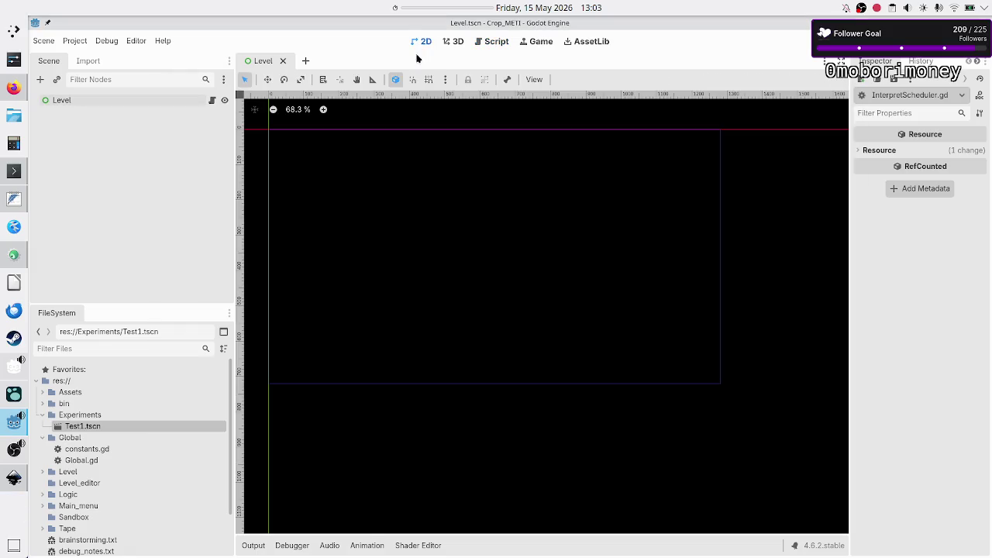
# Add a Panel child under Level and resize it into a small rectangle in the level area.
pyautogui.click(77, 100)
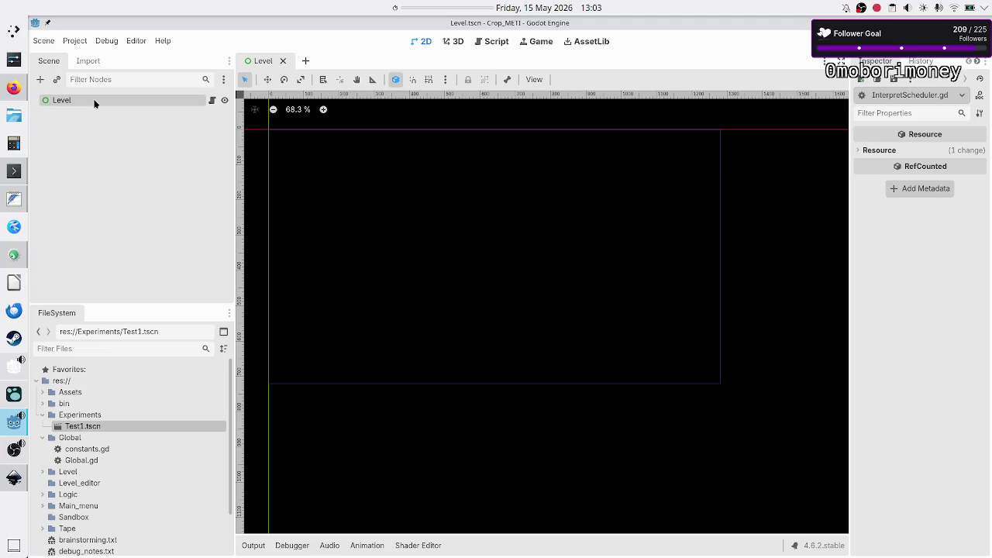
pyautogui.click(40, 79)
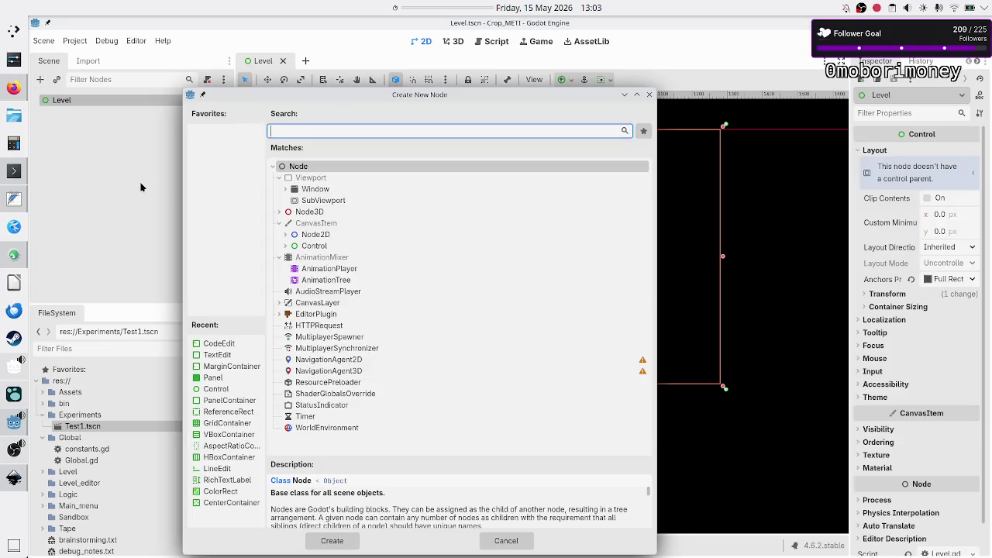
pyautogui.write('panel')
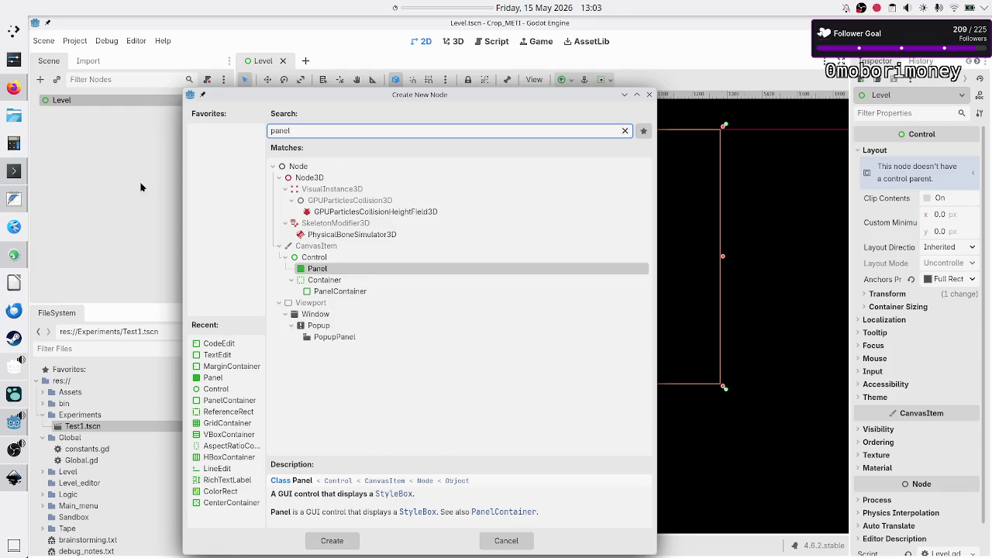
pyautogui.press('Return')
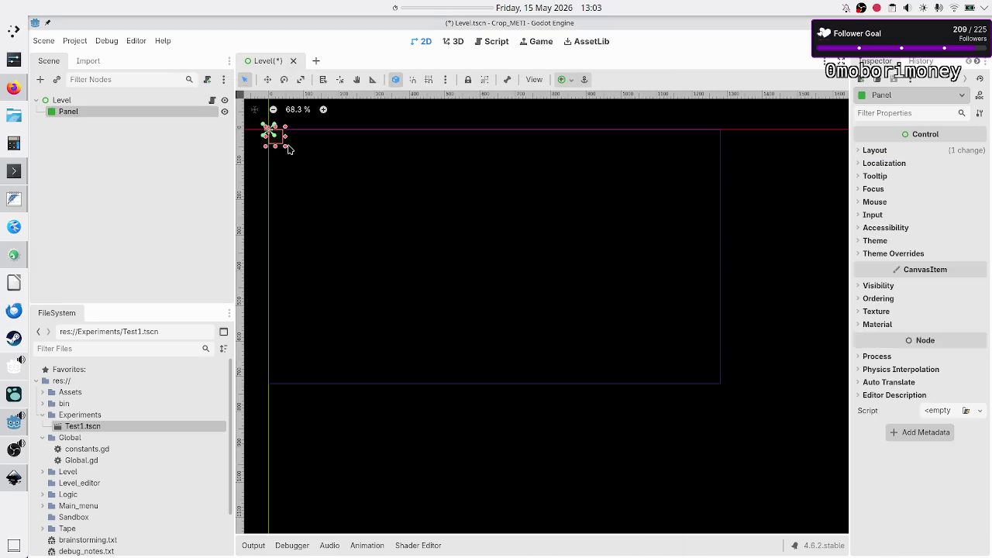
pyautogui.moveTo(288, 149); pyautogui.dragTo(379, 197)
pyautogui.moveTo(313, 162); pyautogui.dragTo(434, 209)
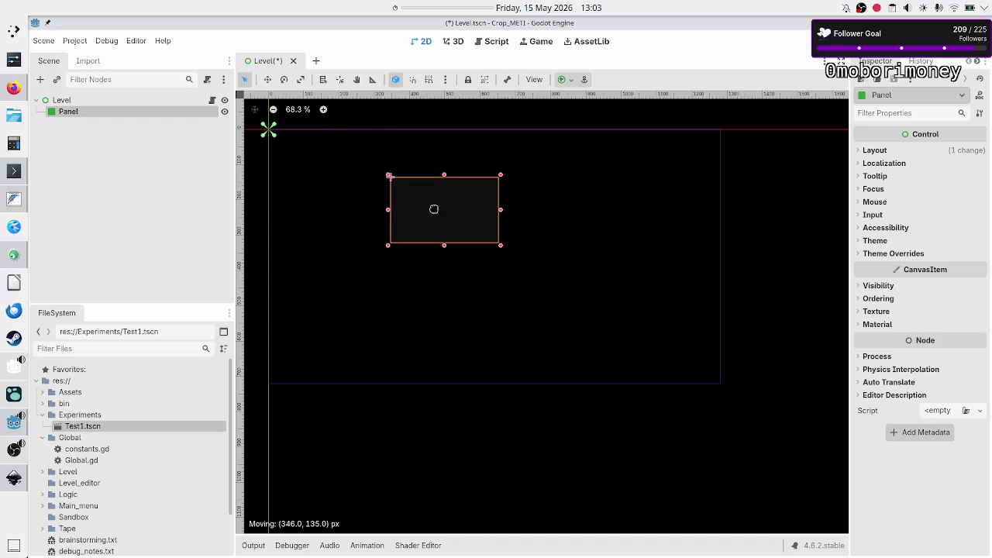
# Set the Level node's anchor preset to Full Rect, then reselect the Panel.
pyautogui.click(83, 103)
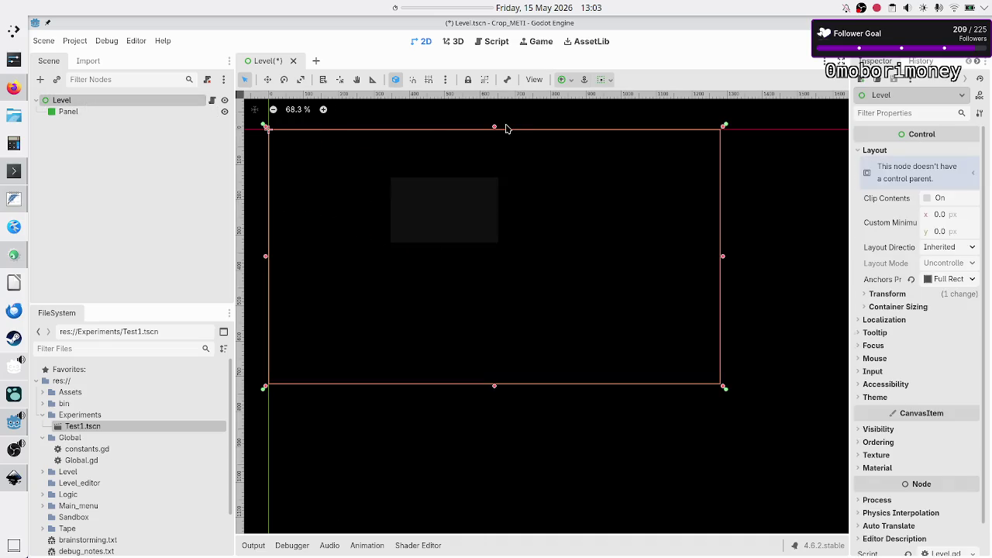
pyautogui.click(571, 82)
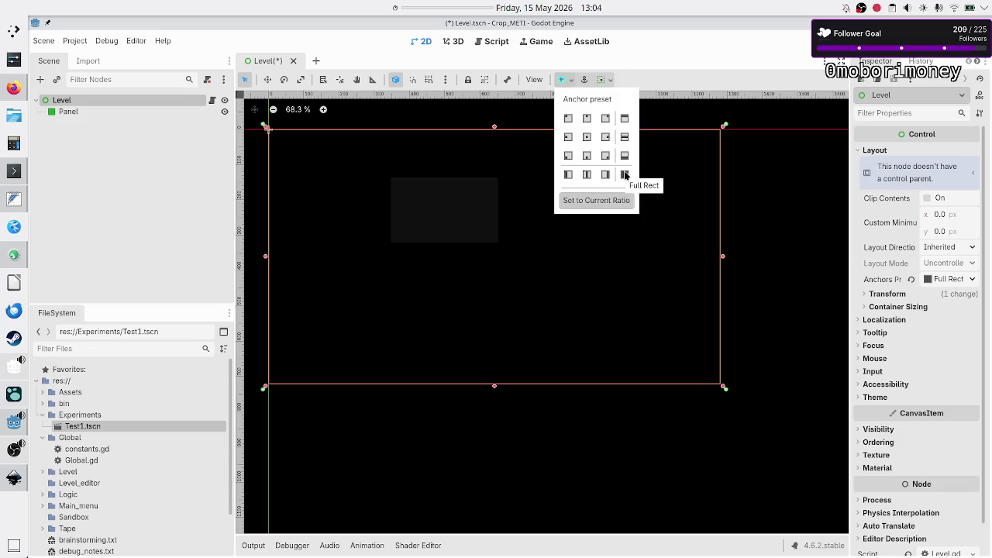
pyautogui.click(62, 113)
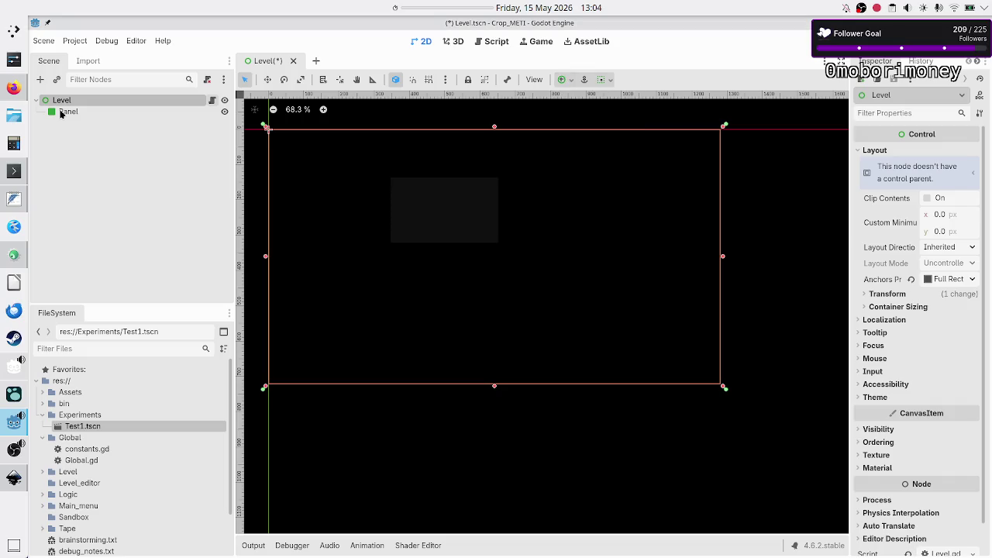
pyautogui.click(86, 110)
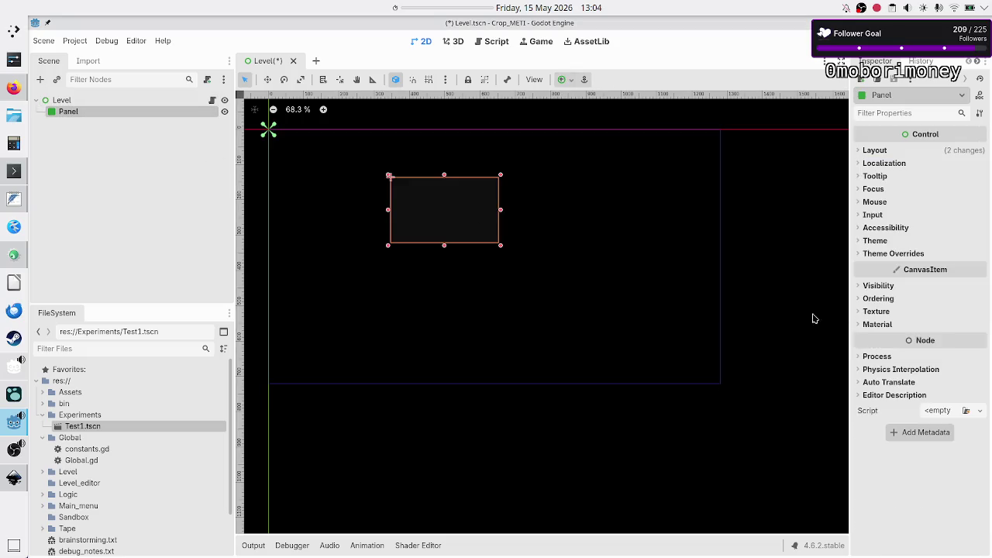
# Give the Panel a New StyleBoxFlat under Theme Overrides > Styles > Panel.
pyautogui.click(898, 254)
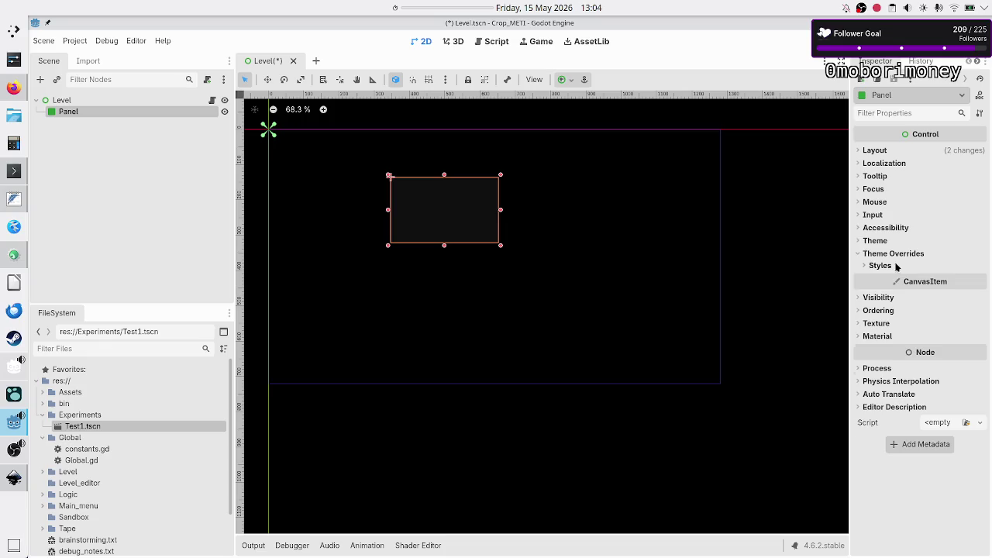
pyautogui.click(897, 266)
pyautogui.click(964, 281)
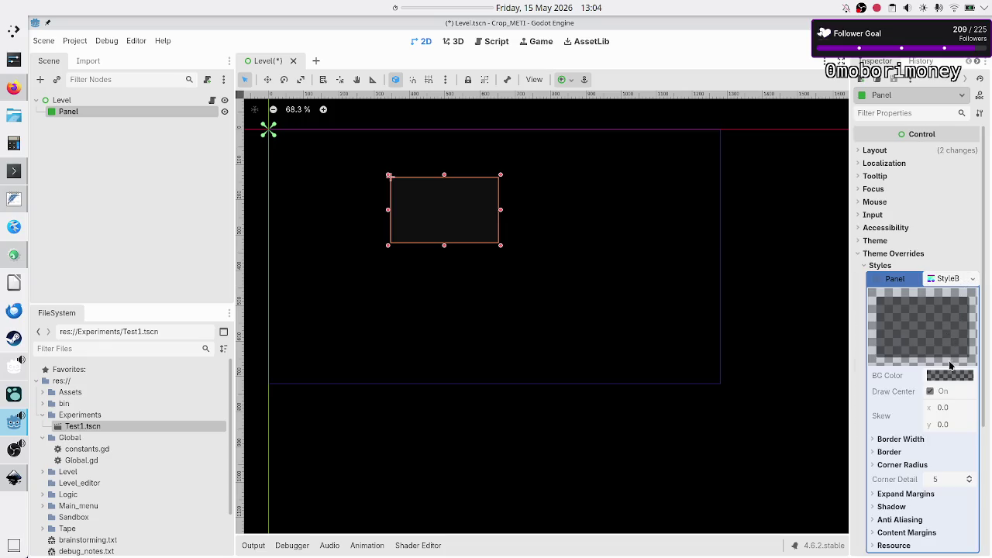
pyautogui.click(973, 279)
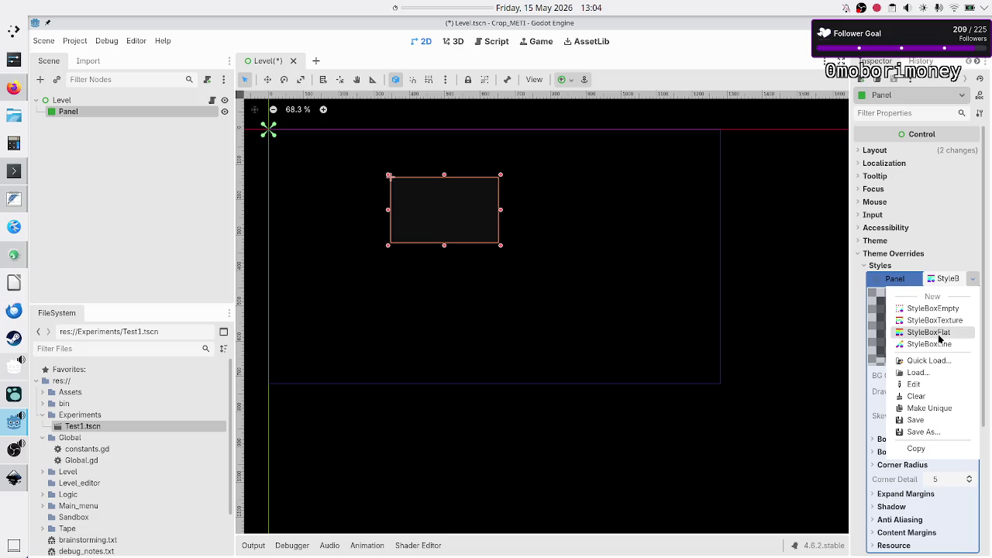
pyautogui.click(940, 334)
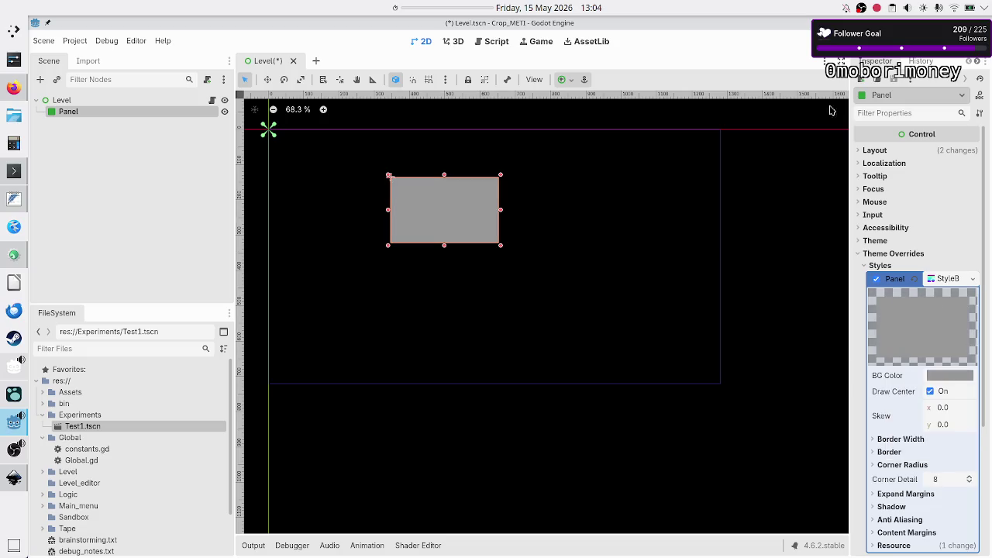
# Run the current scene to test it, then close the game window.
pyautogui.click(810, 41)
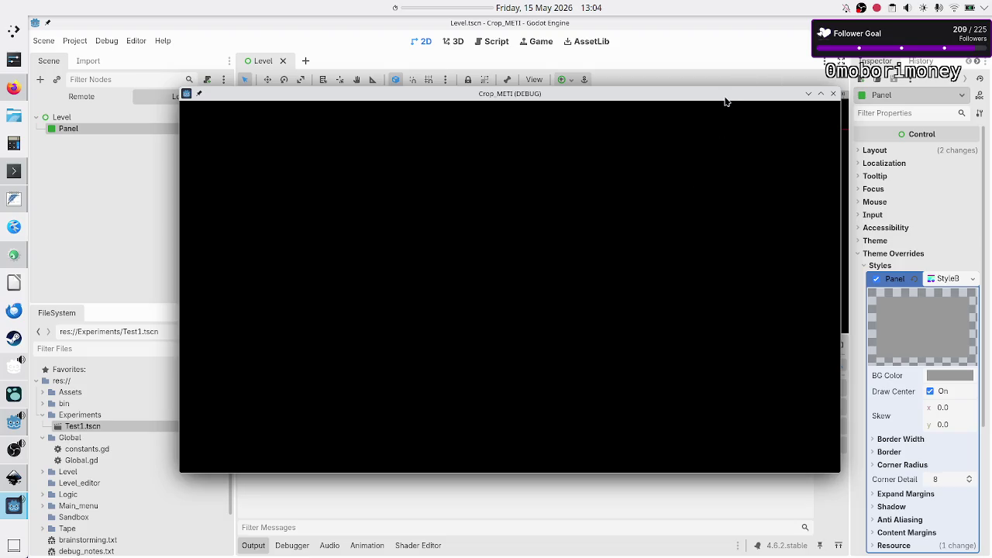
pyautogui.moveTo(725, 96); pyautogui.dragTo(700, 106)
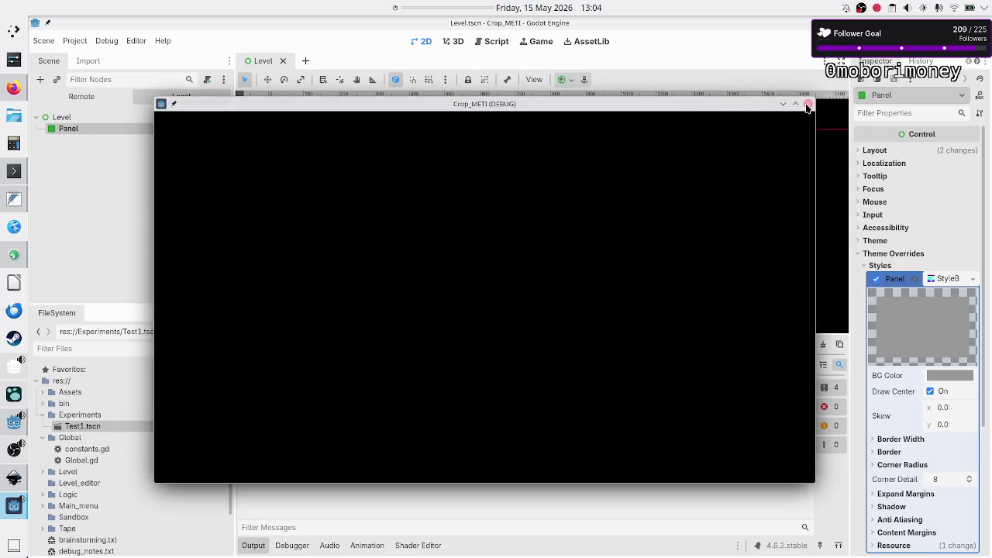
pyautogui.click(807, 104)
pyautogui.click(75, 40)
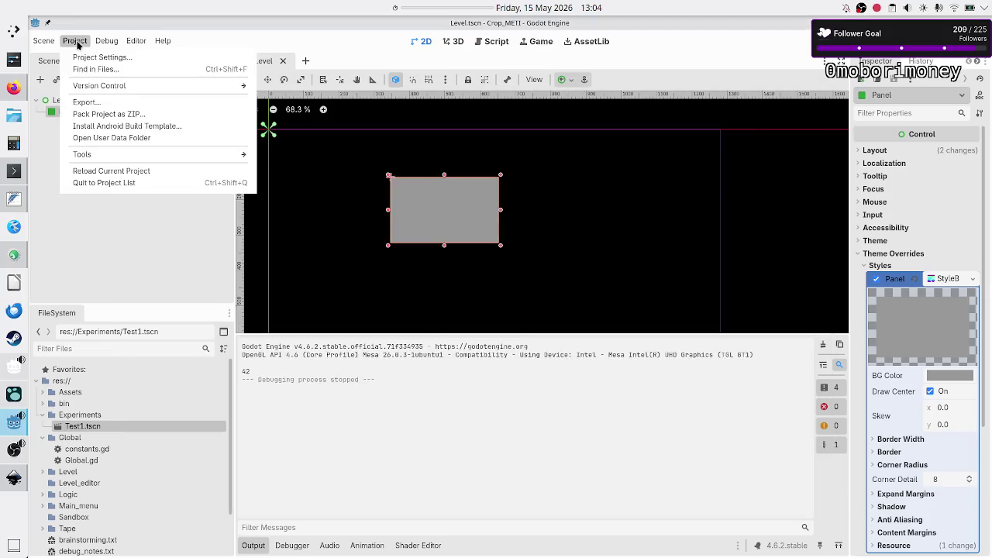
# In Project Settings, set Application > Run > Main Scene to res://Level/Level.tscn.
pyautogui.click(85, 61)
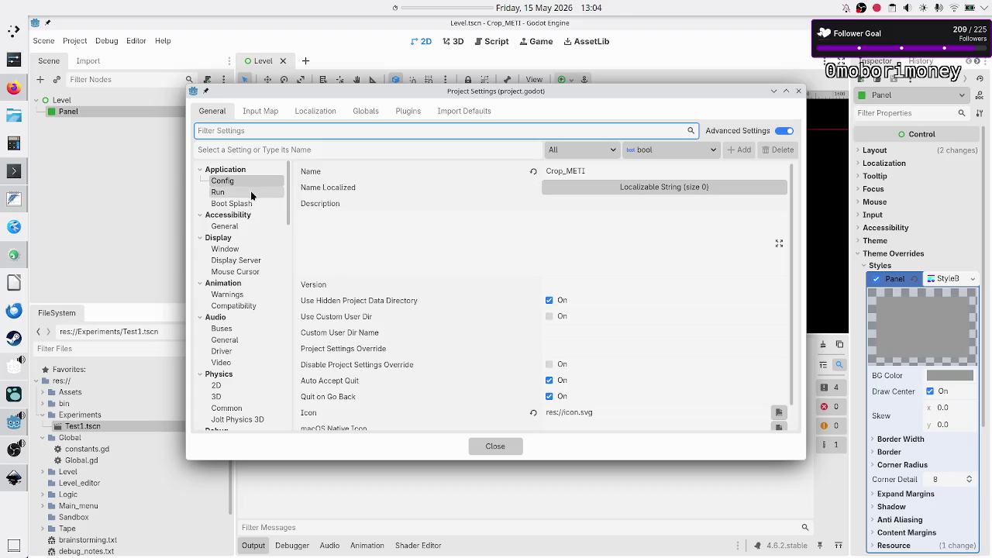
pyautogui.click(226, 192)
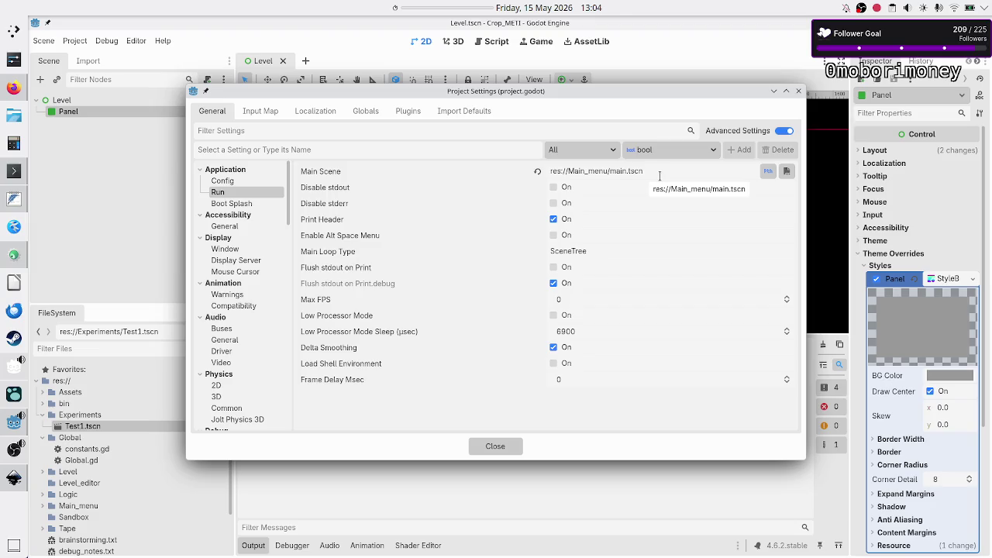
pyautogui.click(765, 172)
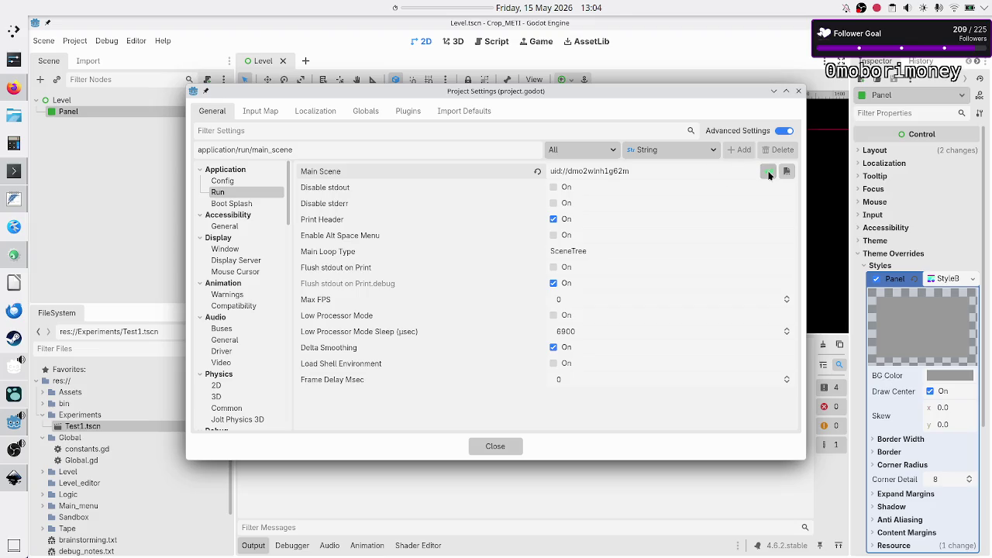
pyautogui.click(788, 172)
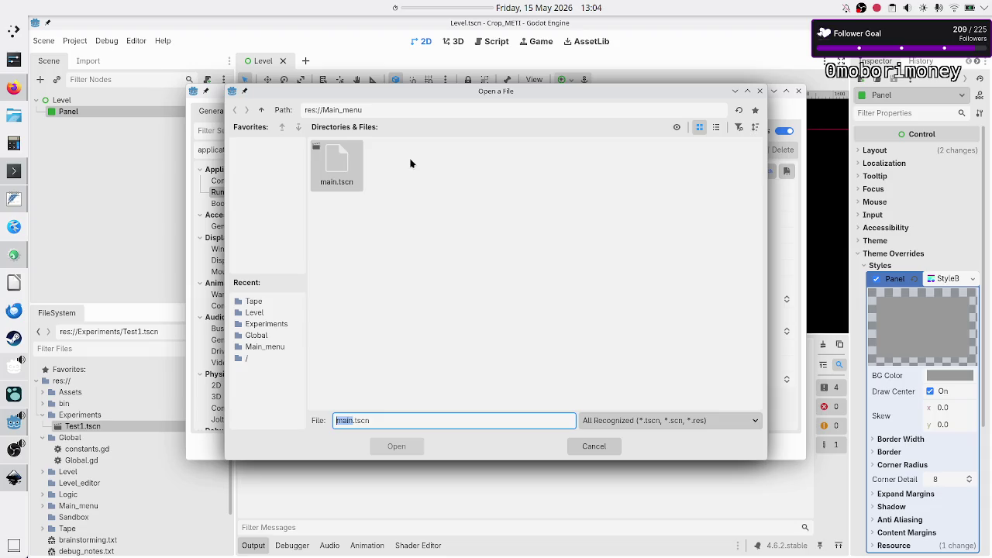
pyautogui.click(261, 110)
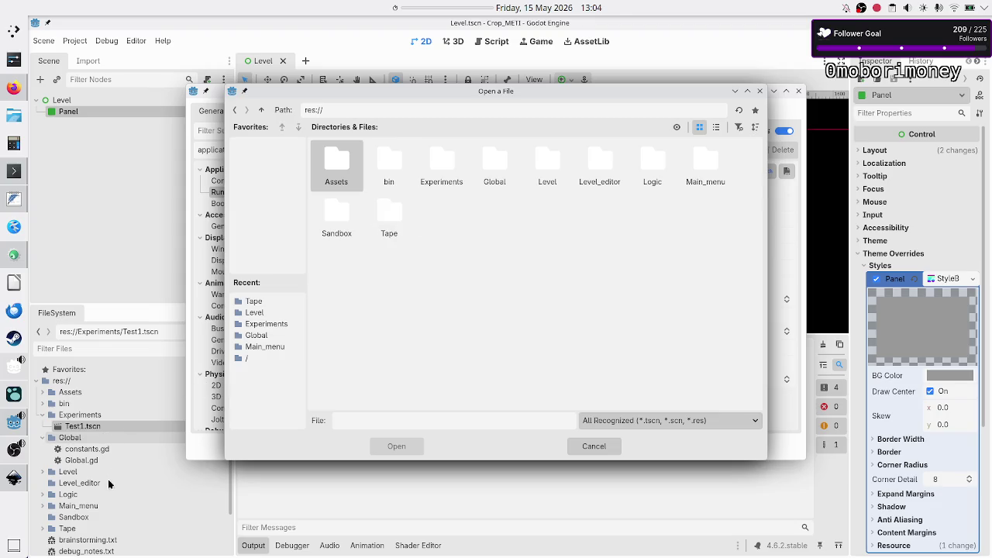
pyautogui.doubleClick(543, 178)
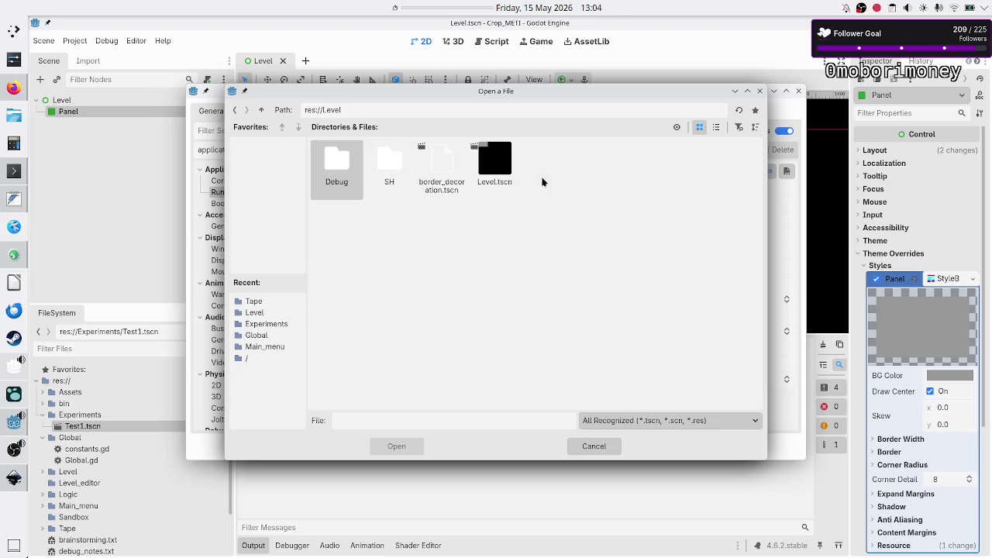
pyautogui.click(503, 168)
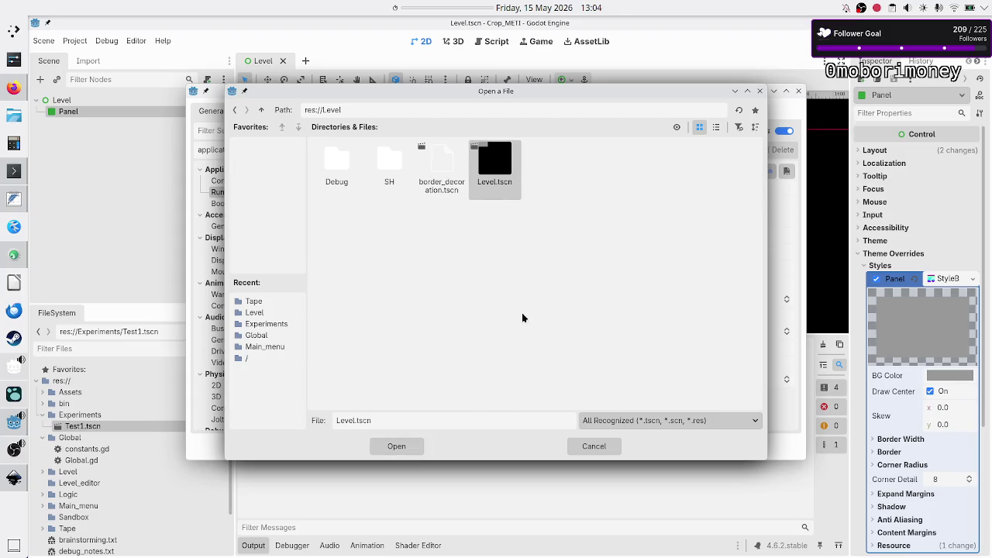
pyautogui.click(395, 446)
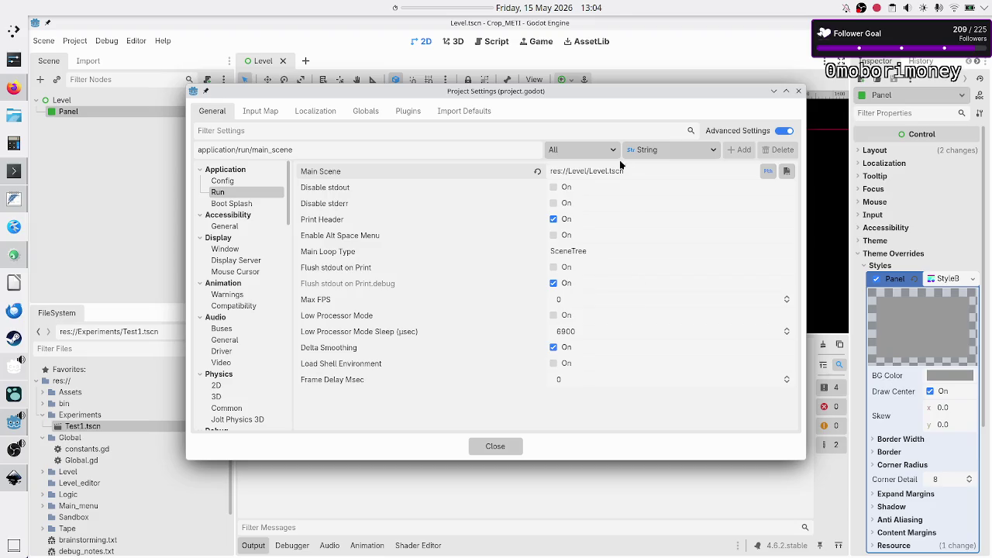
pyautogui.click(497, 448)
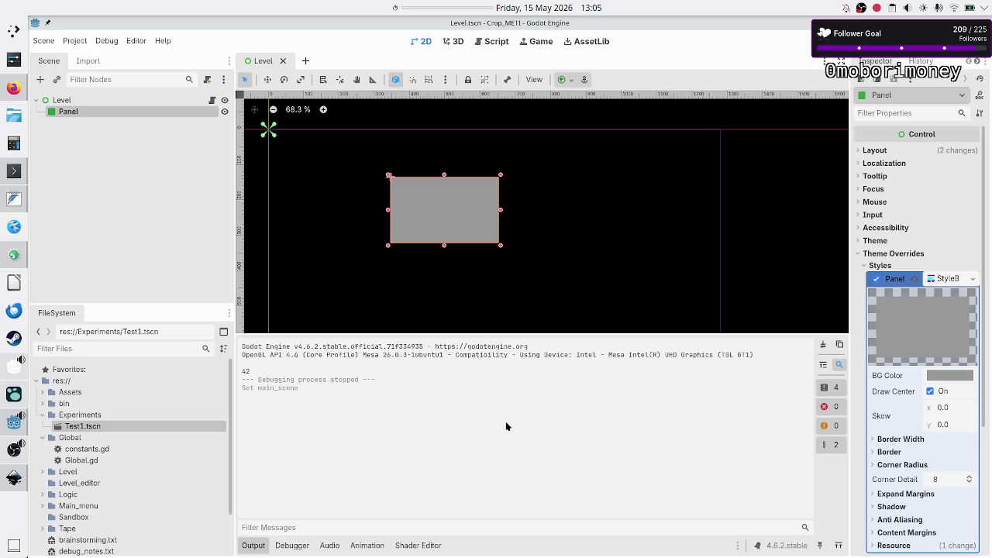
# Run the project, jump to the missing %Level_task error, and comment out Level.gd line 3.
pyautogui.press('F5')
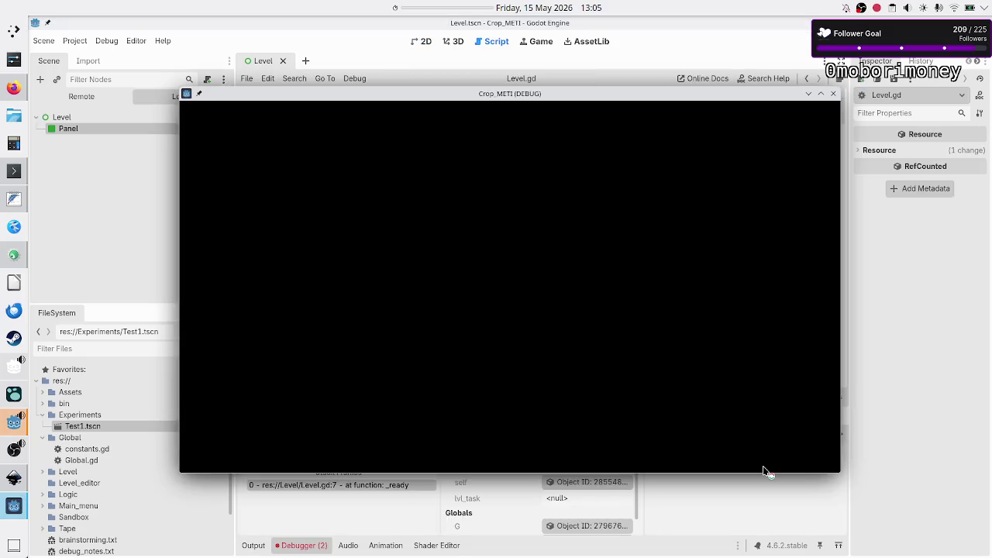
pyautogui.press('F8')
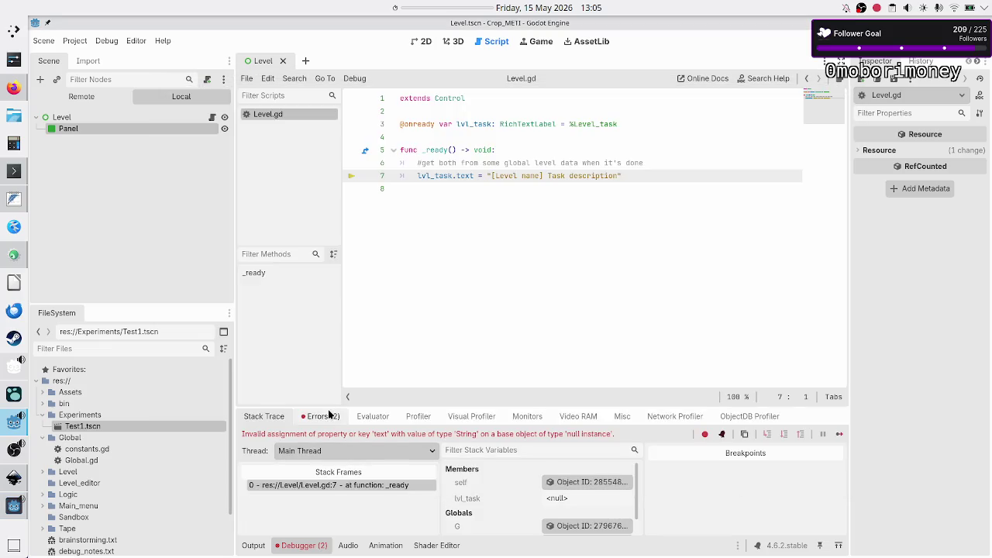
pyautogui.click(321, 417)
pyautogui.click(430, 457)
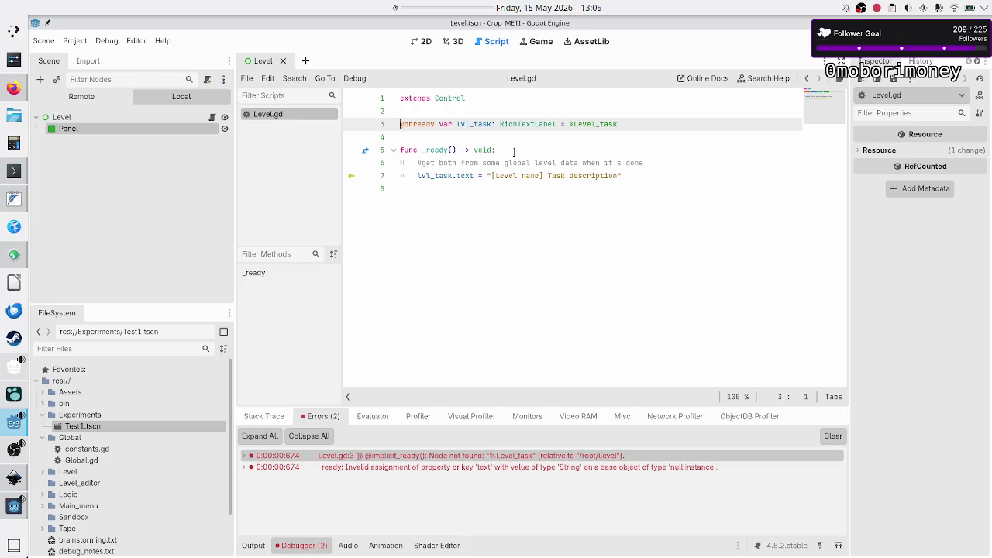
pyautogui.write('#')
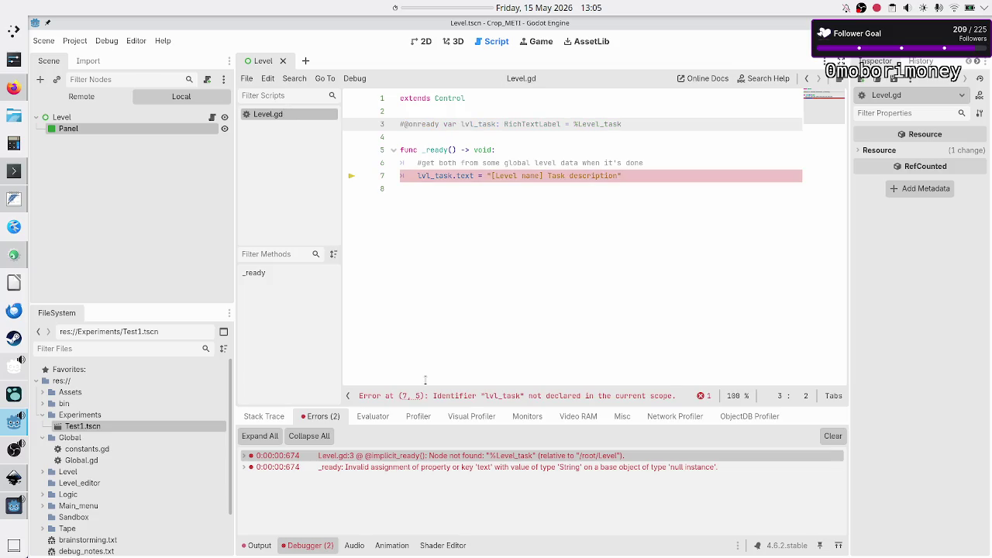
# In Level.gd's _ready, comment out the lvl_task assignment, add 'pass', and save.
pyautogui.press('Down')
pyautogui.press('Down')
pyautogui.press('Down')
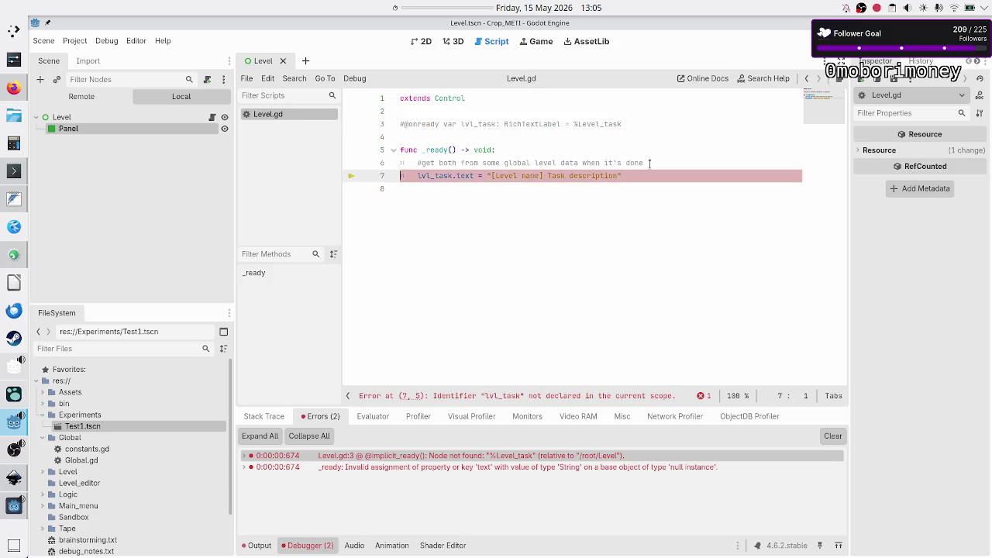
pyautogui.press('Down')
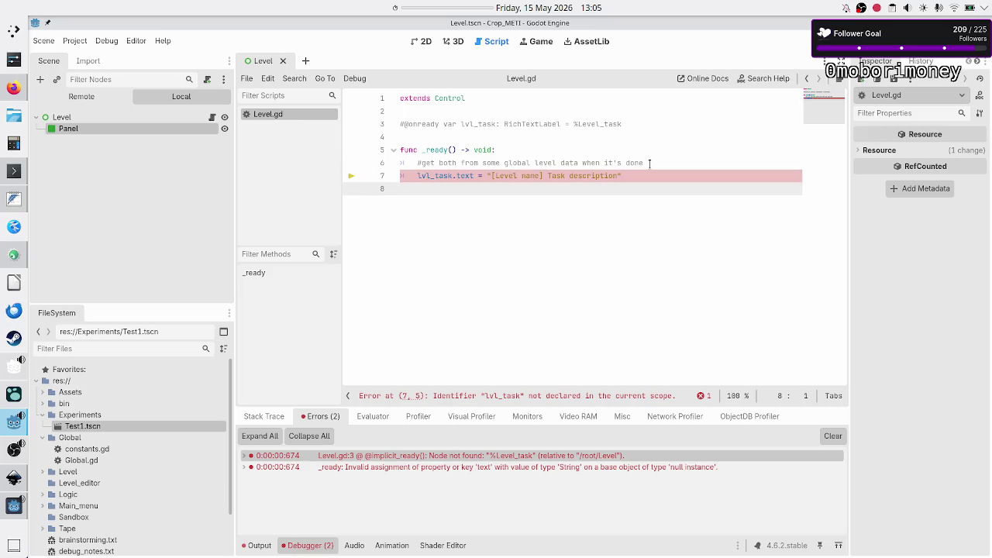
pyautogui.press('Tab')
pyautogui.write('pass')
pyautogui.press('Up')
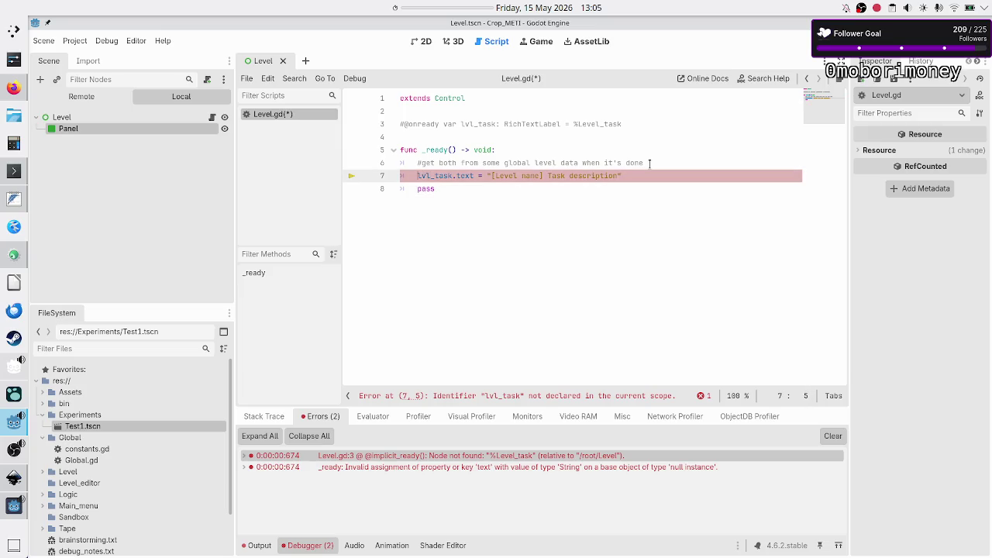
pyautogui.write('#')
pyautogui.press('Down')
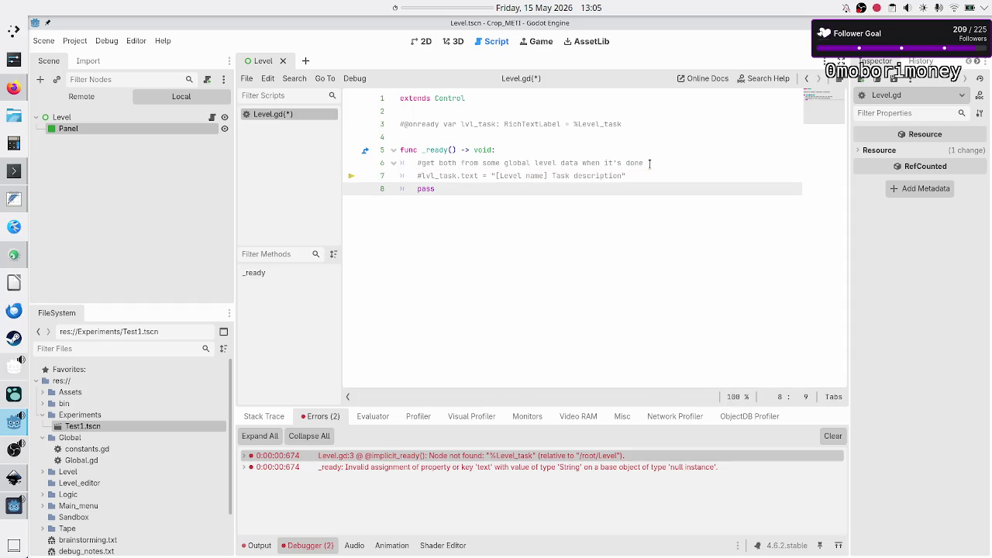
pyautogui.hotkey('ctrl', 's')
# Run the scene with F6, check the gray Panel in the game window, then stop it.
pyautogui.press('F6')
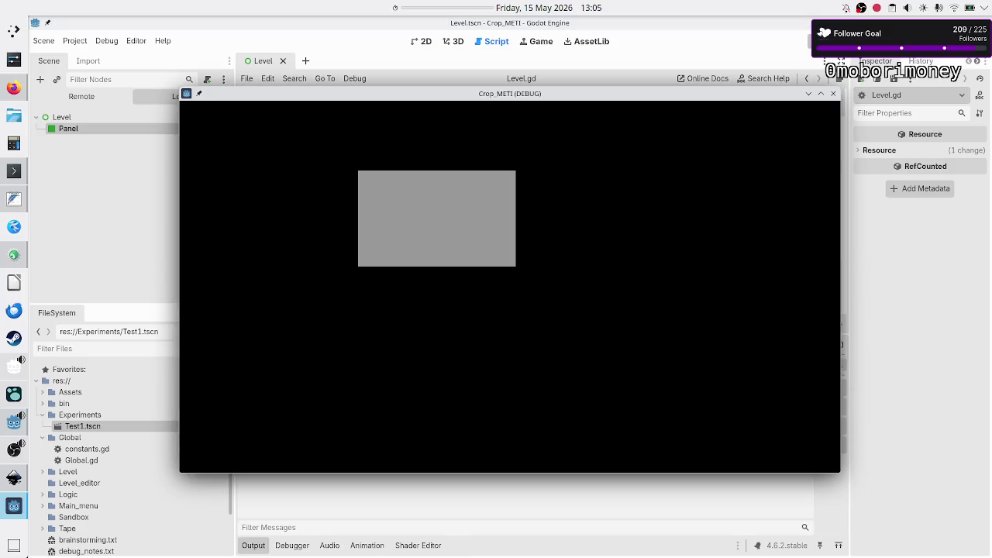
pyautogui.moveTo(610, 96); pyautogui.dragTo(665, 61)
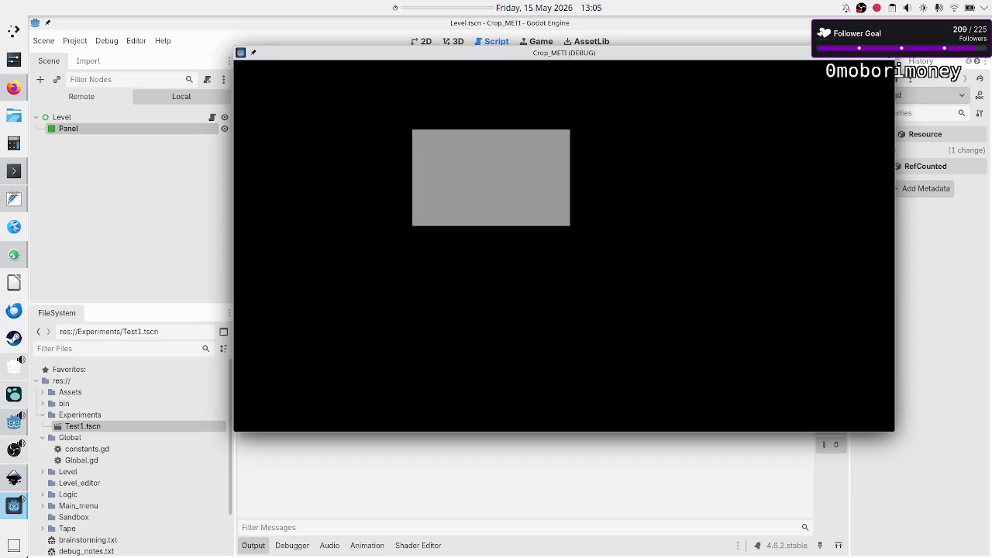
pyautogui.moveTo(707, 51)
pyautogui.mouseDown()
pyautogui.moveTo(711, 90)
pyautogui.moveTo(659, 71)
pyautogui.mouseUp()
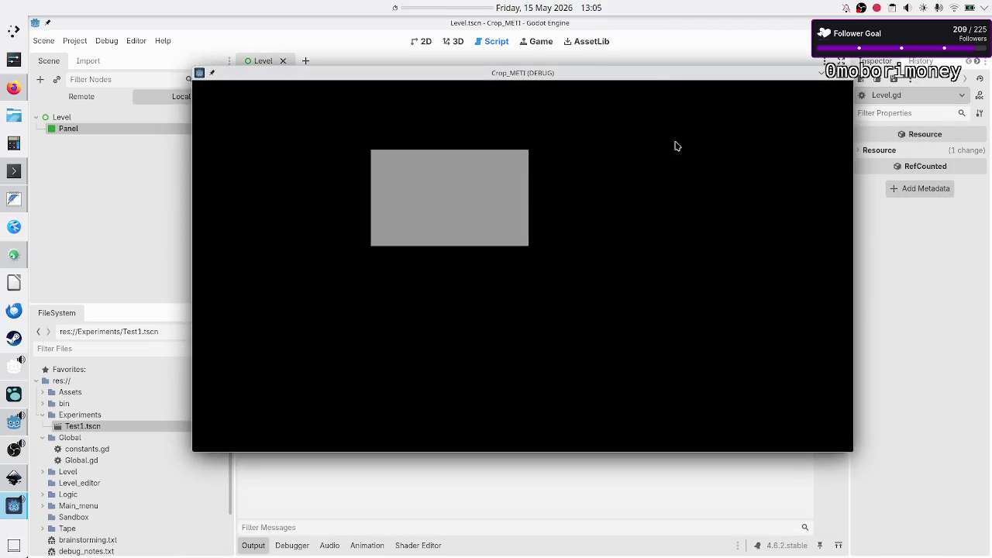
pyautogui.click(845, 75)
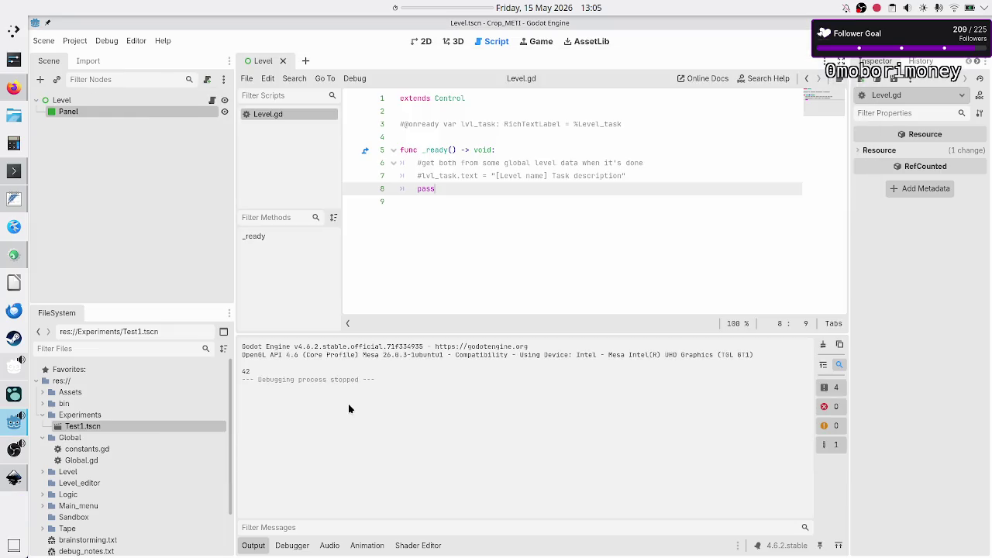
# Confirm no errors, show the Level scene in a wider 2D view, and switch to Inkscape.
pyautogui.click(292, 545)
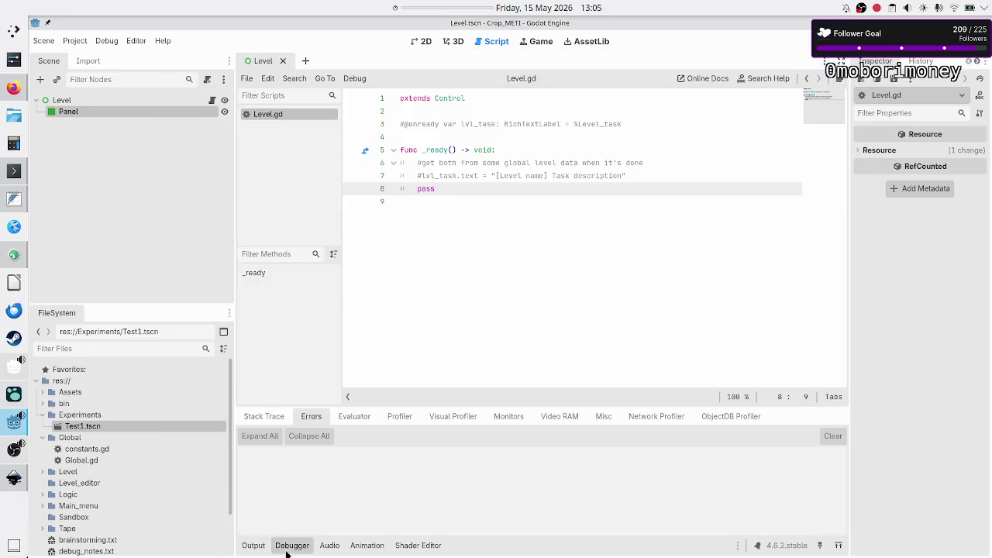
pyautogui.click(254, 545)
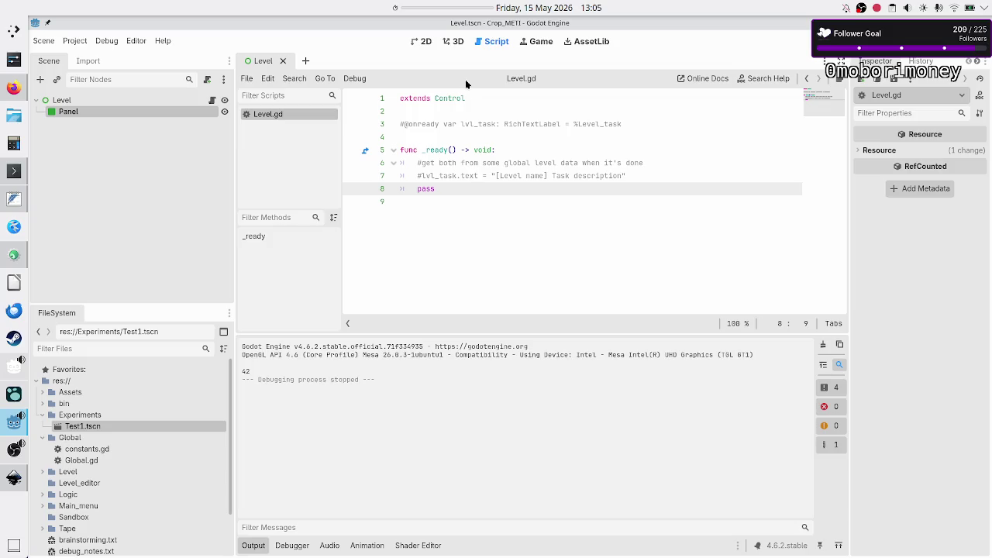
pyautogui.click(424, 43)
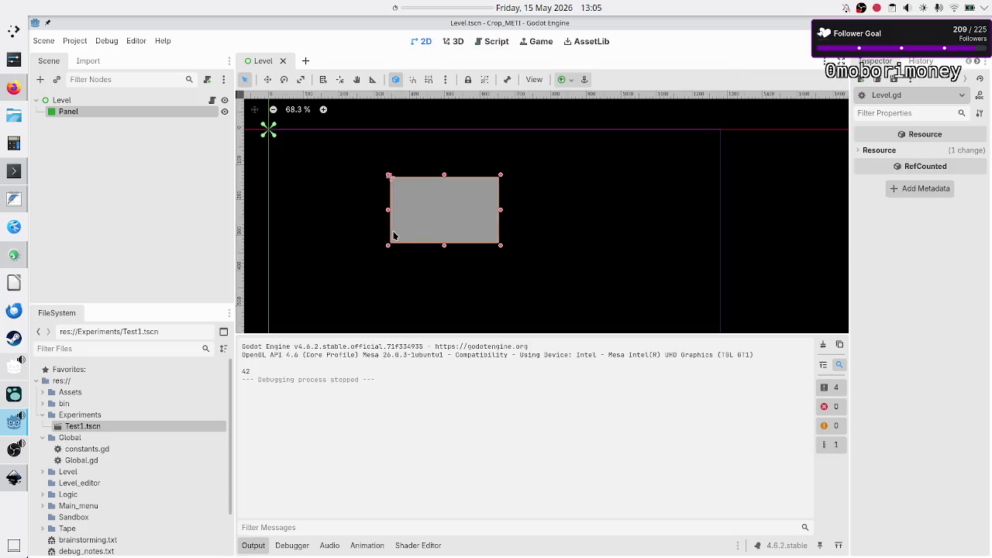
pyautogui.click(251, 546)
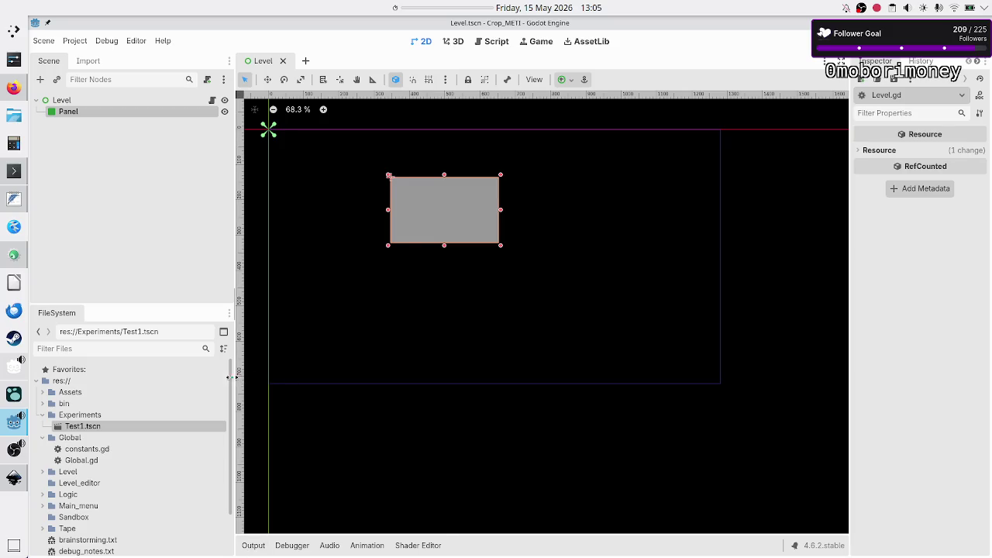
pyautogui.moveTo(235, 377); pyautogui.dragTo(205, 378)
pyautogui.hotkey('alt', 'Tab')
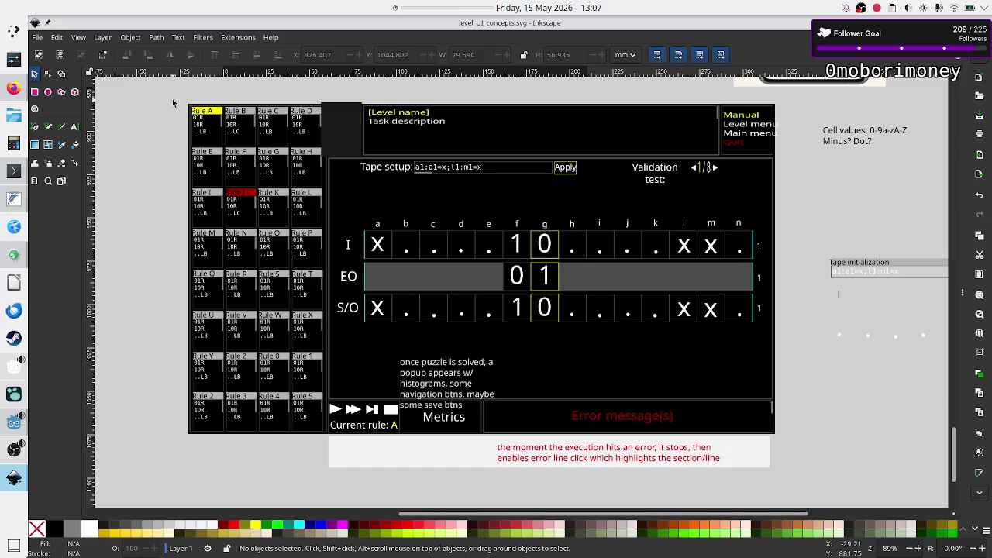
pyautogui.moveTo(174, 92); pyautogui.dragTo(323, 143)
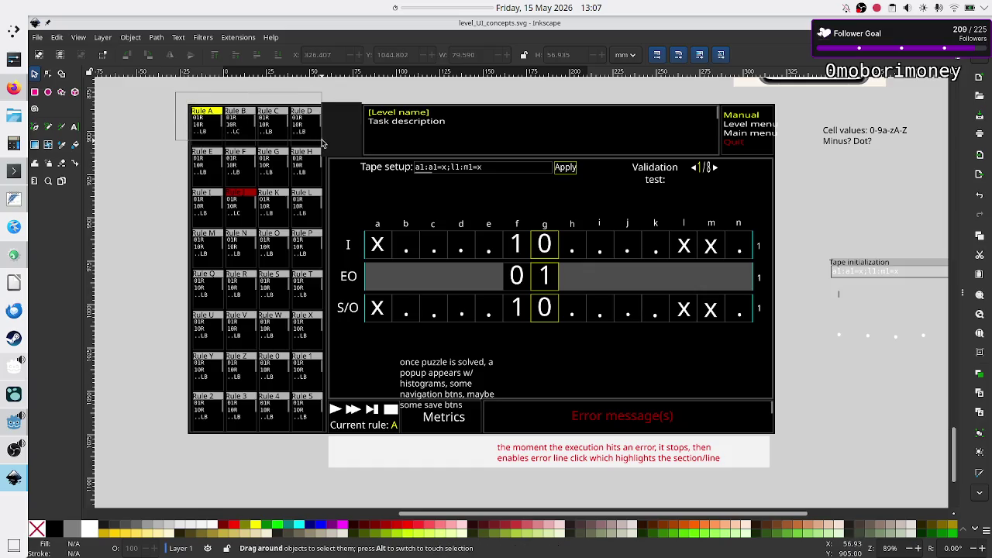
pyautogui.click(179, 148)
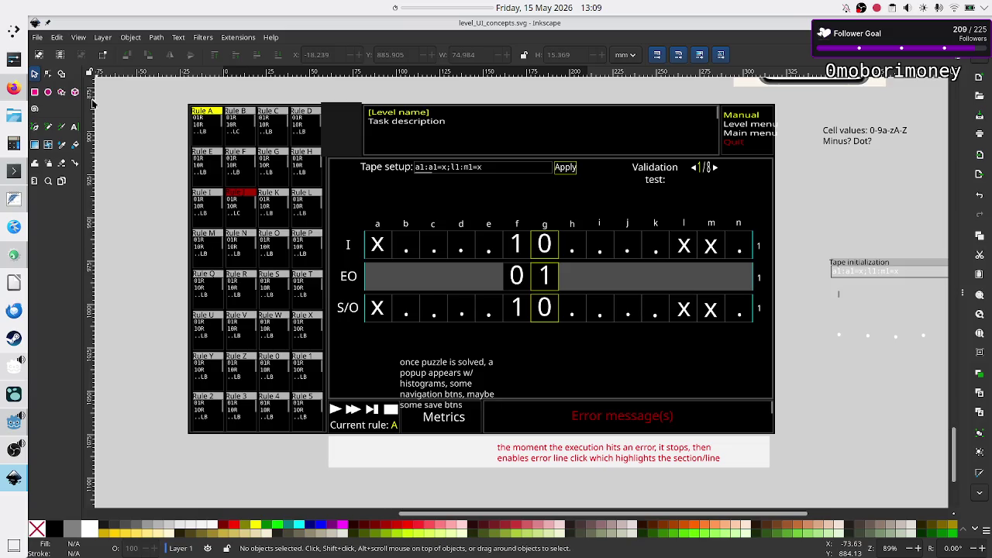
# Draw a purple rectangle over the Rule A cell and a small one near Rule B.
pyautogui.click(34, 93)
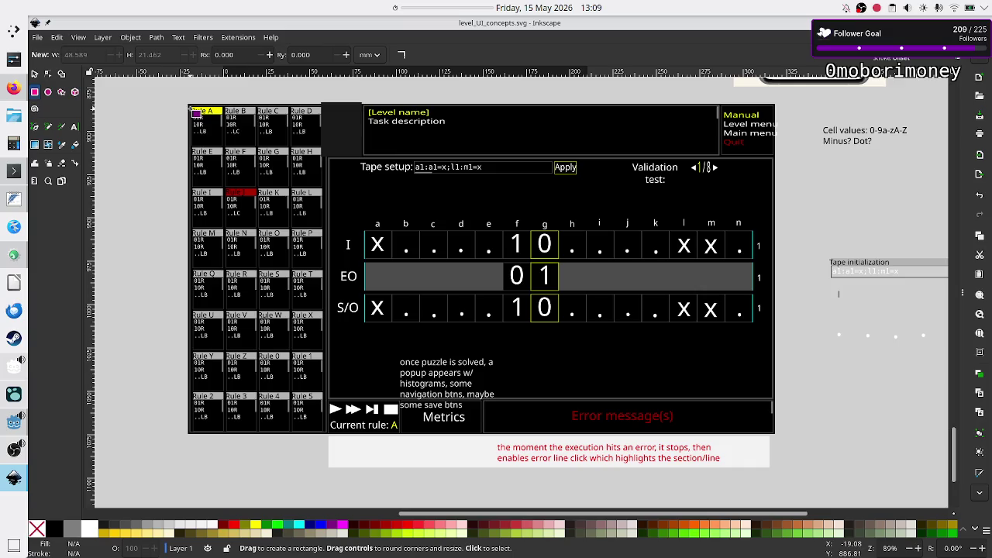
pyautogui.moveTo(192, 109); pyautogui.dragTo(229, 142)
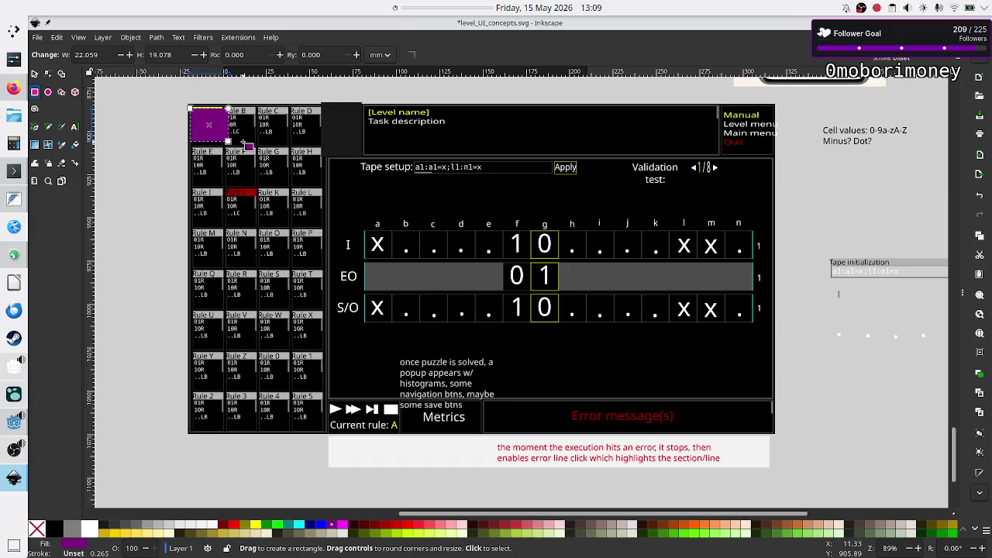
pyautogui.moveTo(242, 143); pyautogui.dragTo(263, 162)
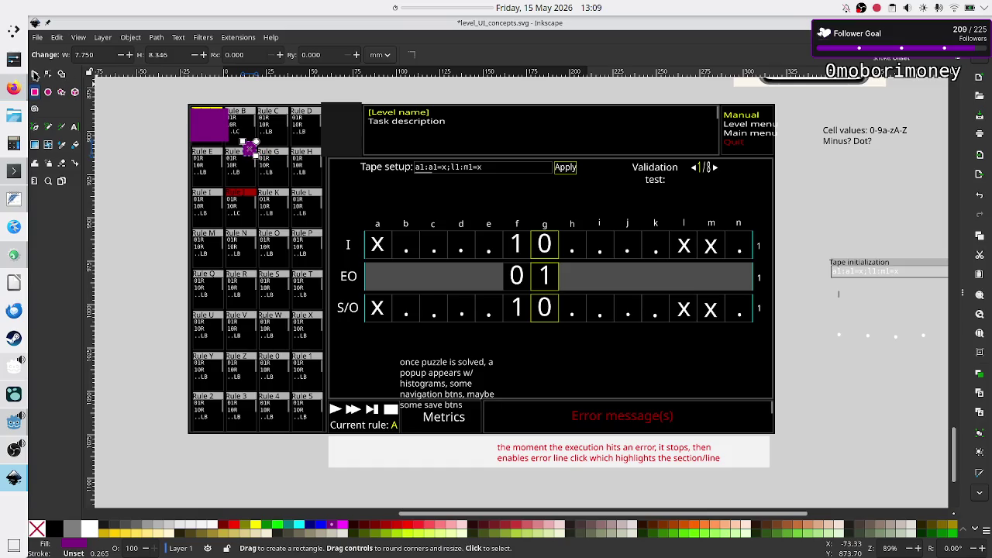
# Shift the small purple square right and draw a purple rectangle over the Rule B cell.
pyautogui.click(35, 75)
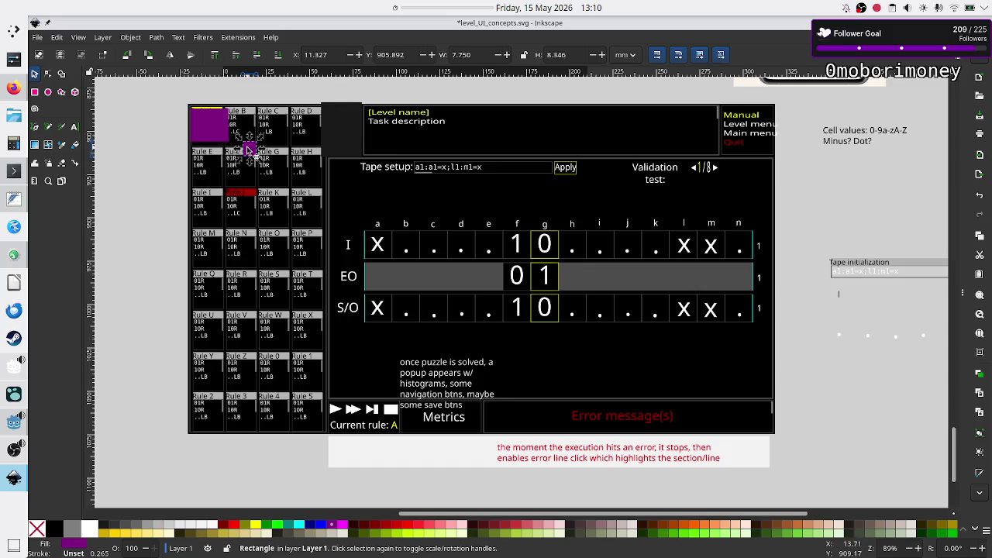
pyautogui.moveTo(248, 149); pyautogui.dragTo(295, 150)
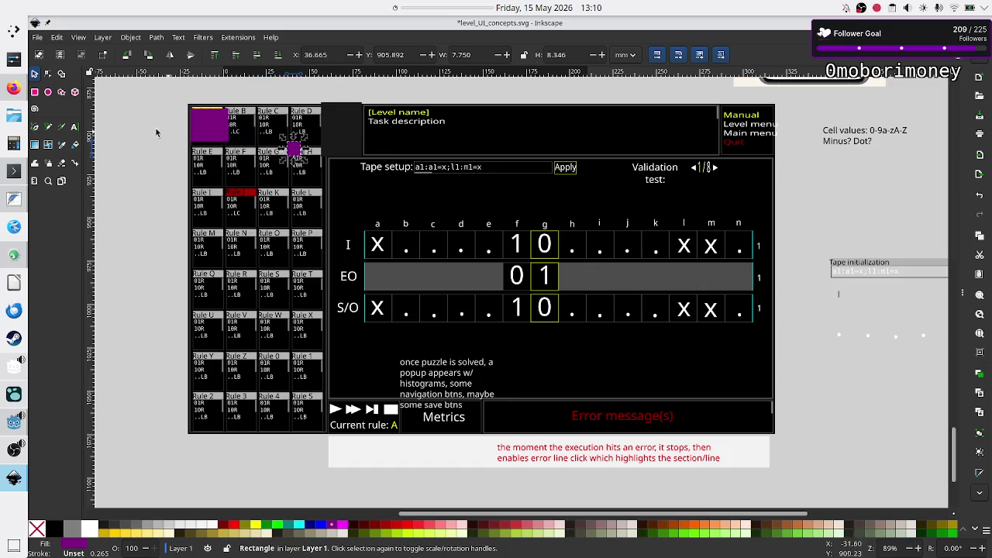
pyautogui.click(34, 92)
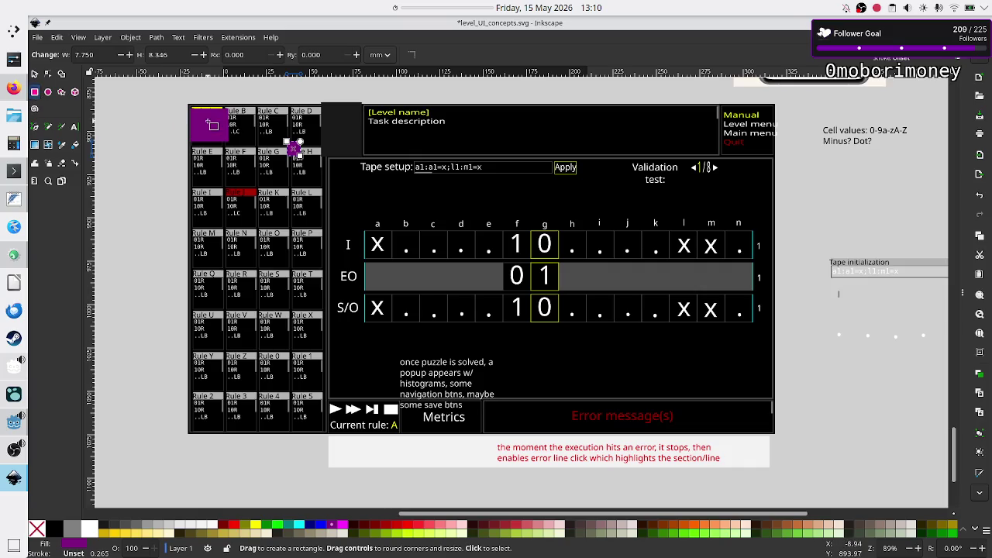
pyautogui.moveTo(233, 111); pyautogui.dragTo(266, 145)
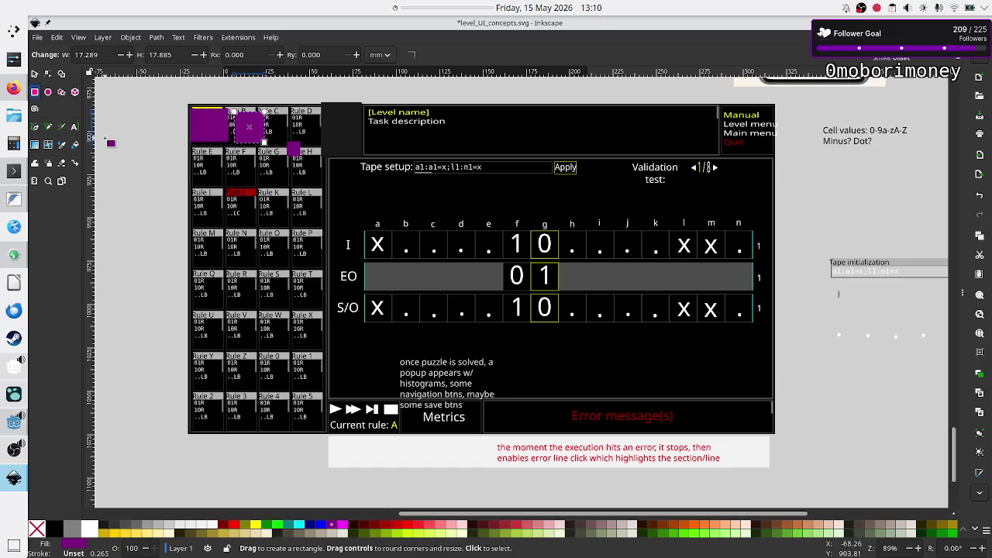
# Nudge the small square toward Rule D, cover Rule C with a purple rectangle, and delete the stray rectangle.
pyautogui.click(34, 74)
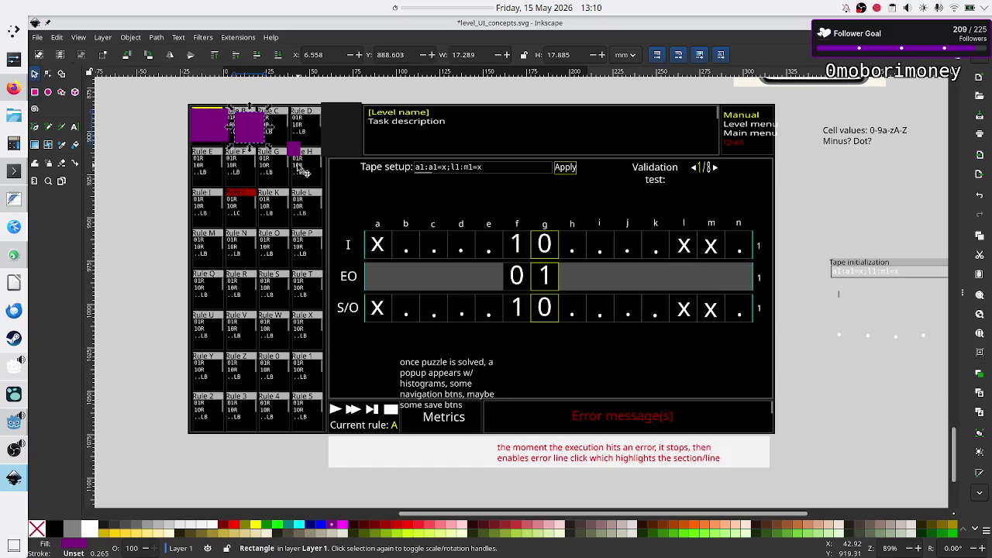
pyautogui.moveTo(297, 158); pyautogui.dragTo(279, 142)
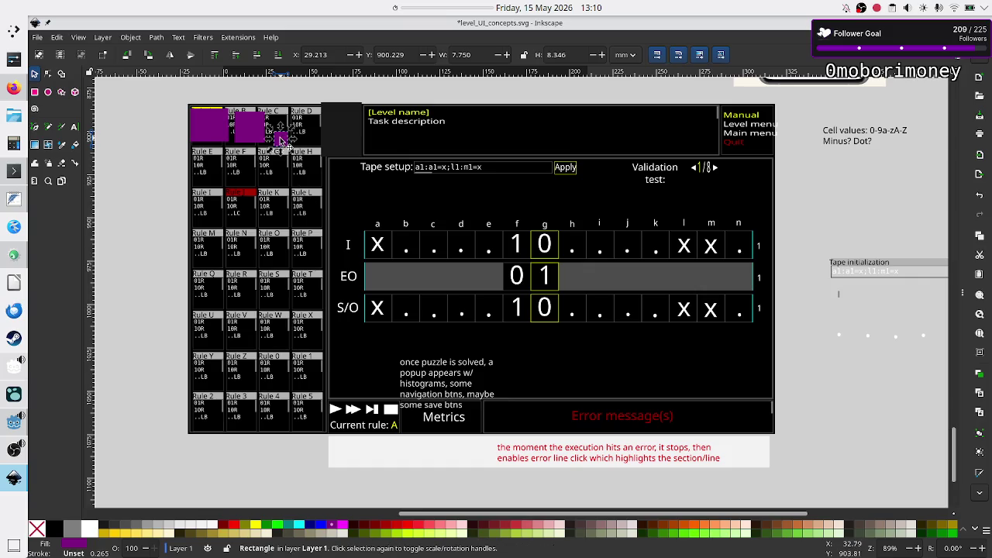
pyautogui.moveTo(281, 141); pyautogui.dragTo(310, 139)
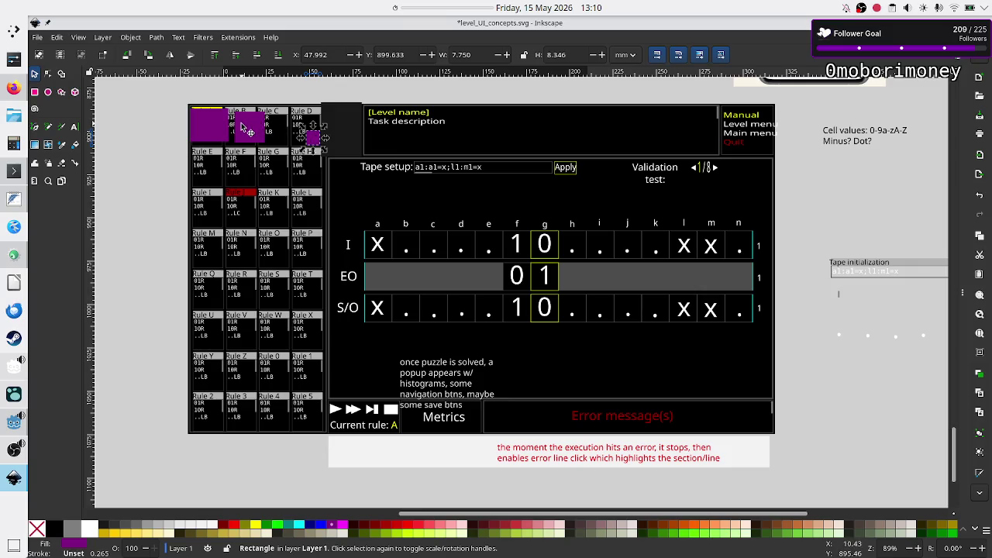
pyautogui.click(34, 91)
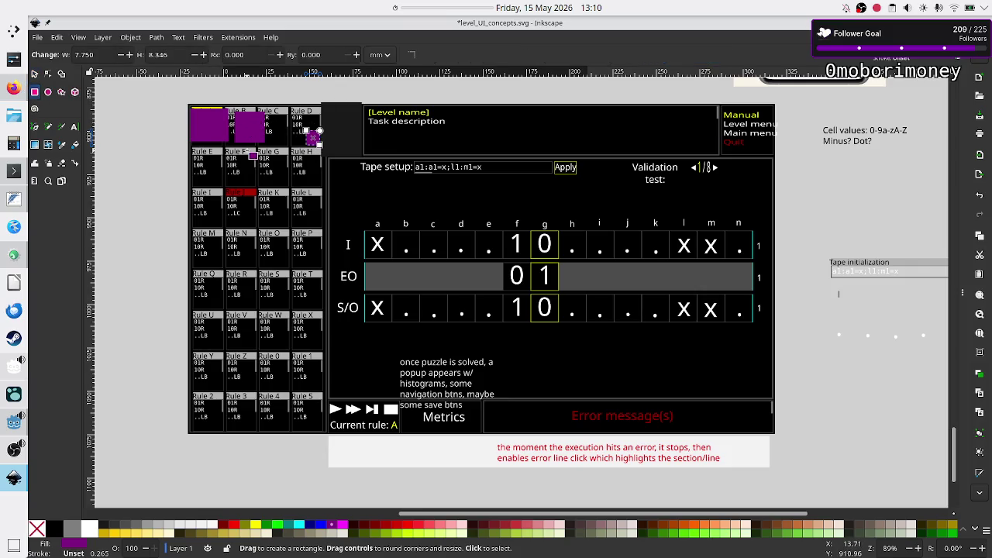
pyautogui.moveTo(273, 111); pyautogui.dragTo(303, 147)
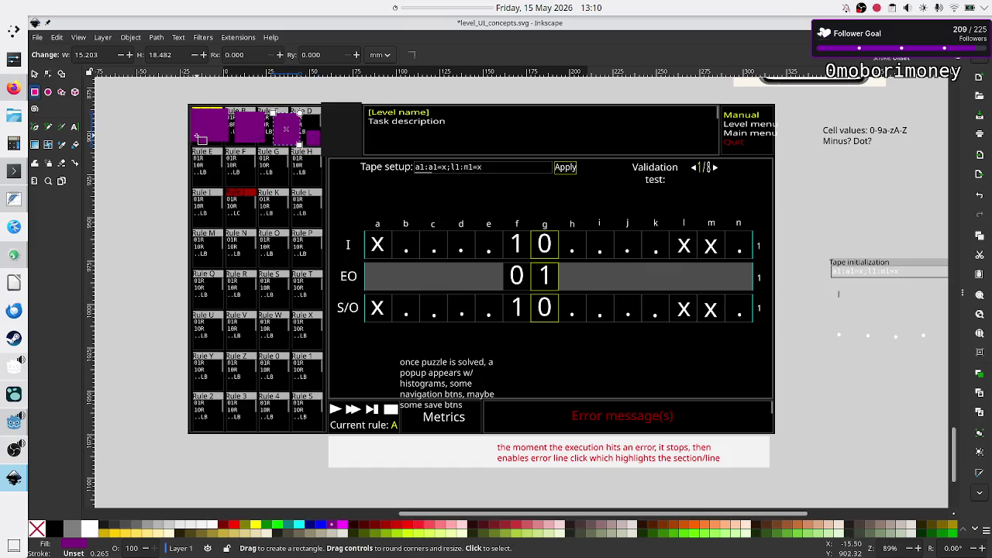
pyautogui.moveTo(199, 136); pyautogui.dragTo(181, 135)
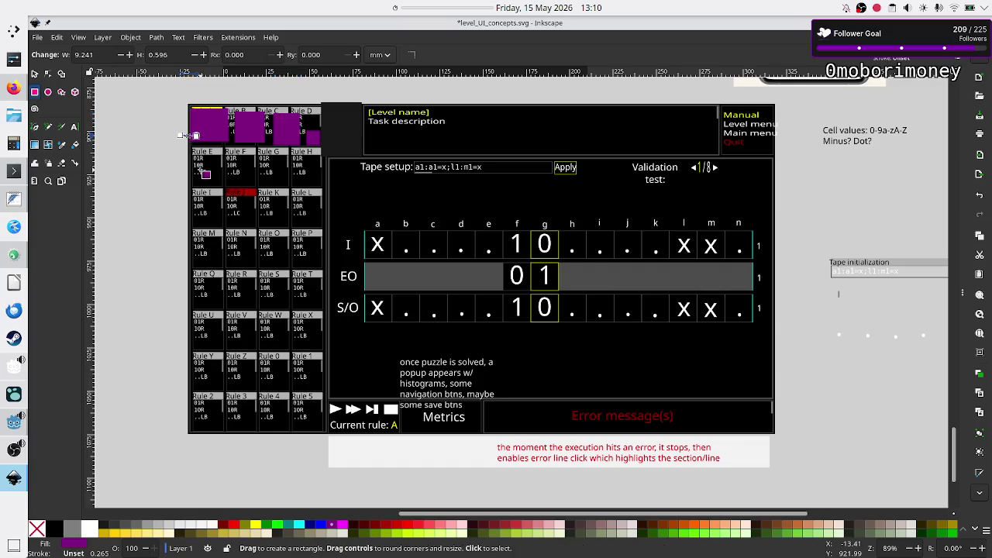
pyautogui.press('Delete')
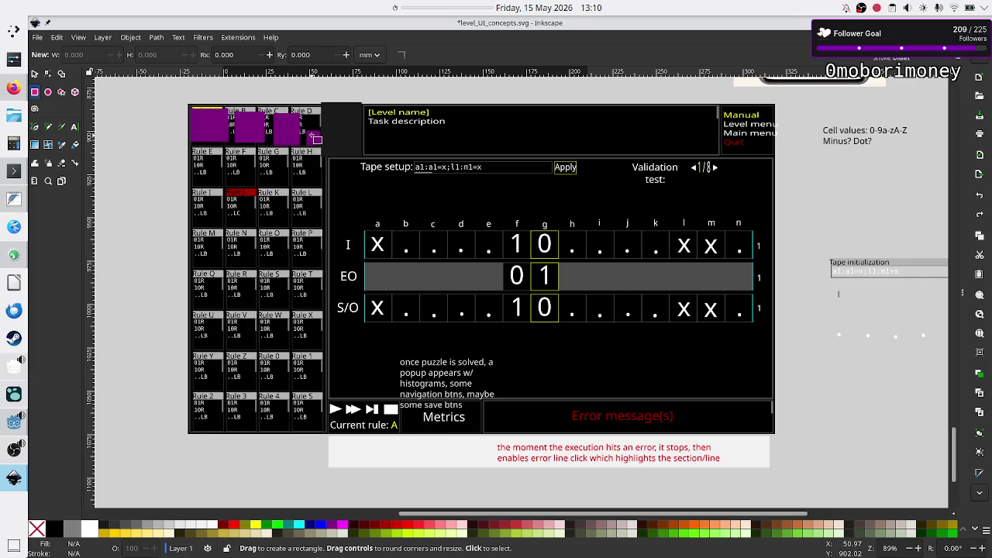
# Place the small purple square in the Rule E cell and cover Rule D with a purple rectangle.
pyautogui.moveTo(320, 131); pyautogui.dragTo(306, 144)
pyautogui.moveTo(314, 138); pyautogui.dragTo(315, 141)
pyautogui.click(35, 72)
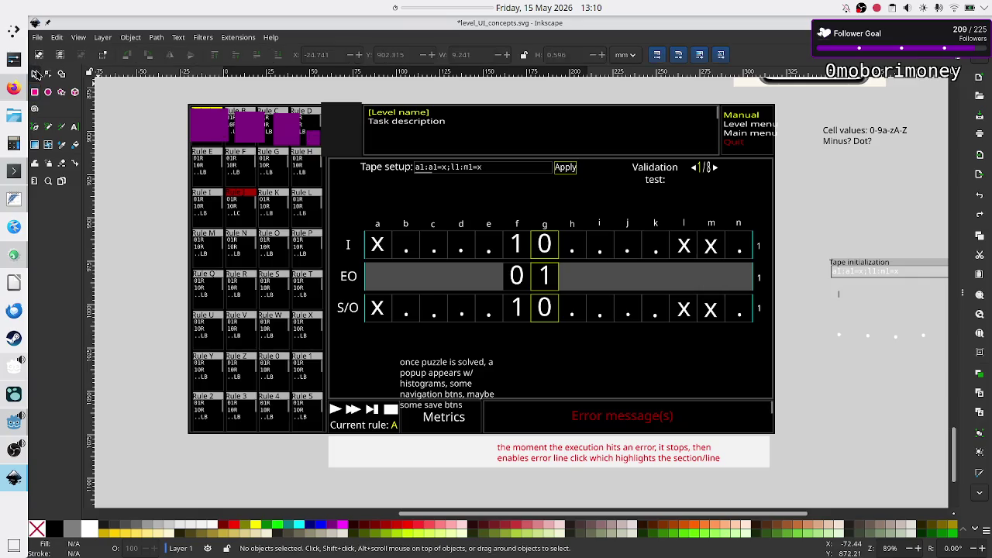
pyautogui.moveTo(316, 144)
pyautogui.mouseDown()
pyautogui.moveTo(265, 172)
pyautogui.moveTo(204, 185)
pyautogui.mouseUp()
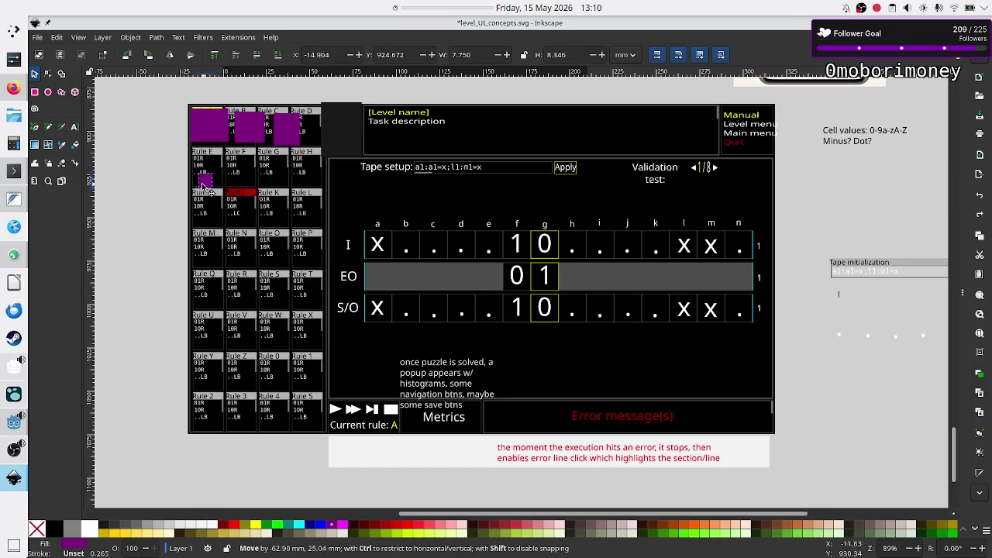
pyautogui.click(35, 93)
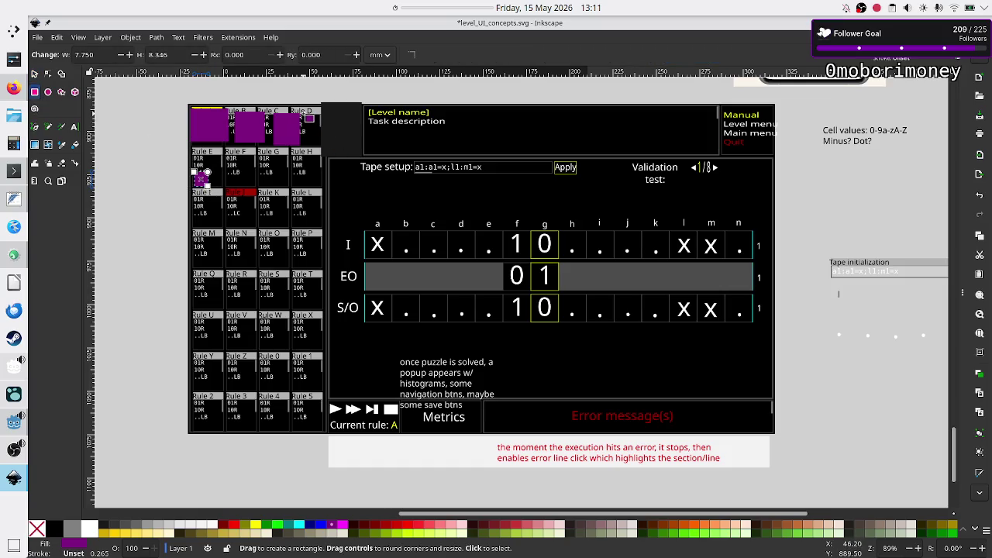
pyautogui.moveTo(303, 112); pyautogui.dragTo(333, 145)
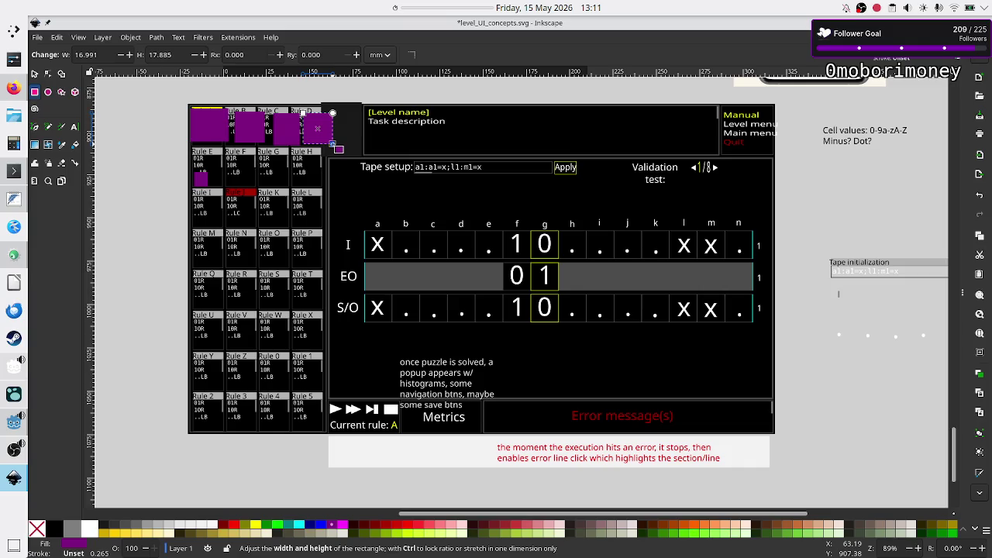